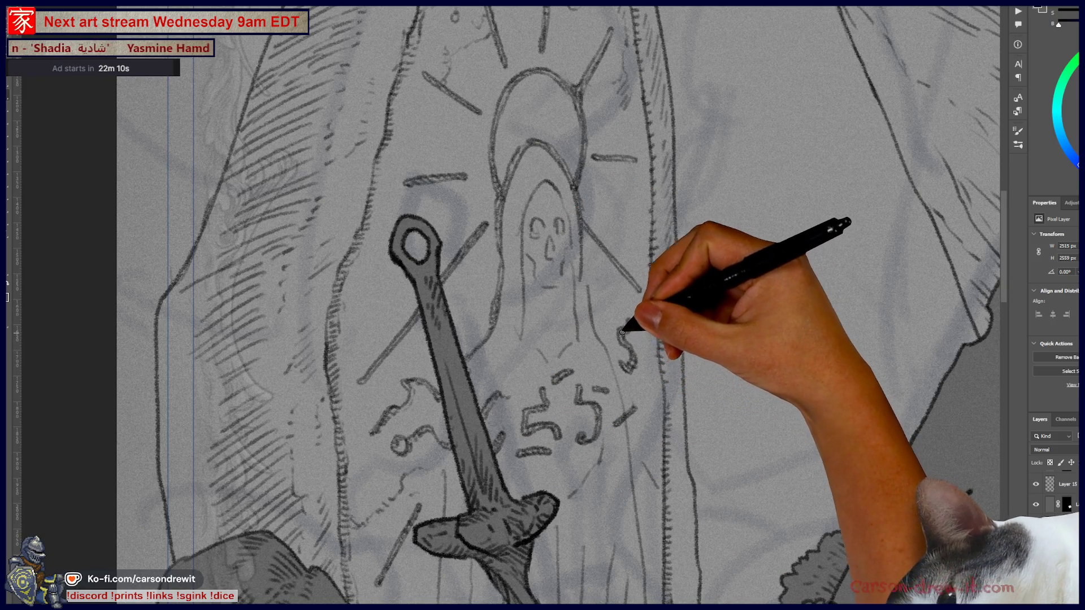
Finish the S-shaped rune beside the skull and add small hatch marks beside the halo
drag(624, 335, 627, 317)
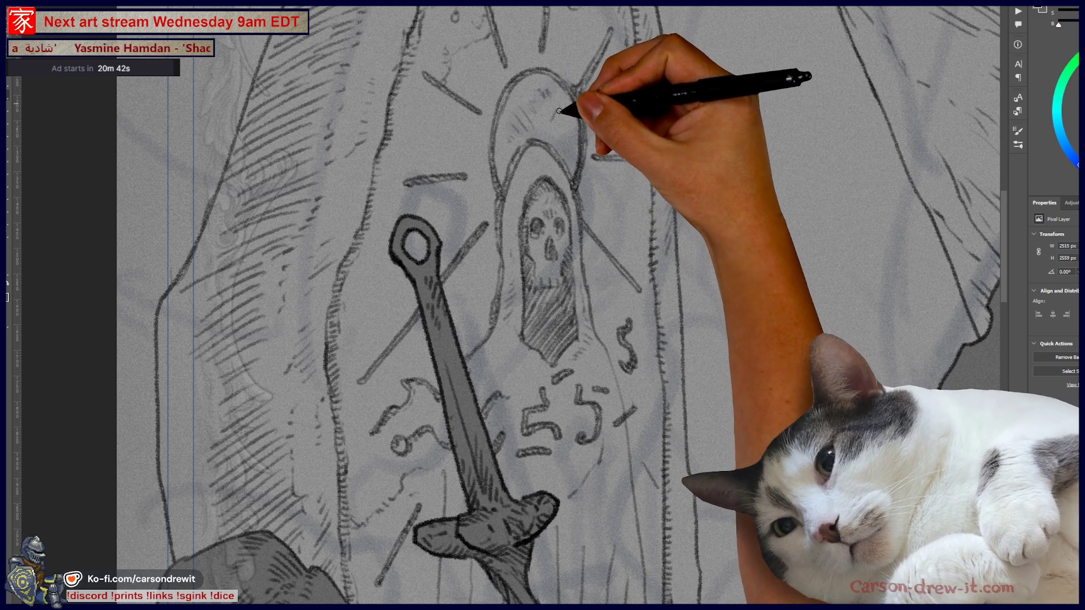
drag(600, 180, 626, 202)
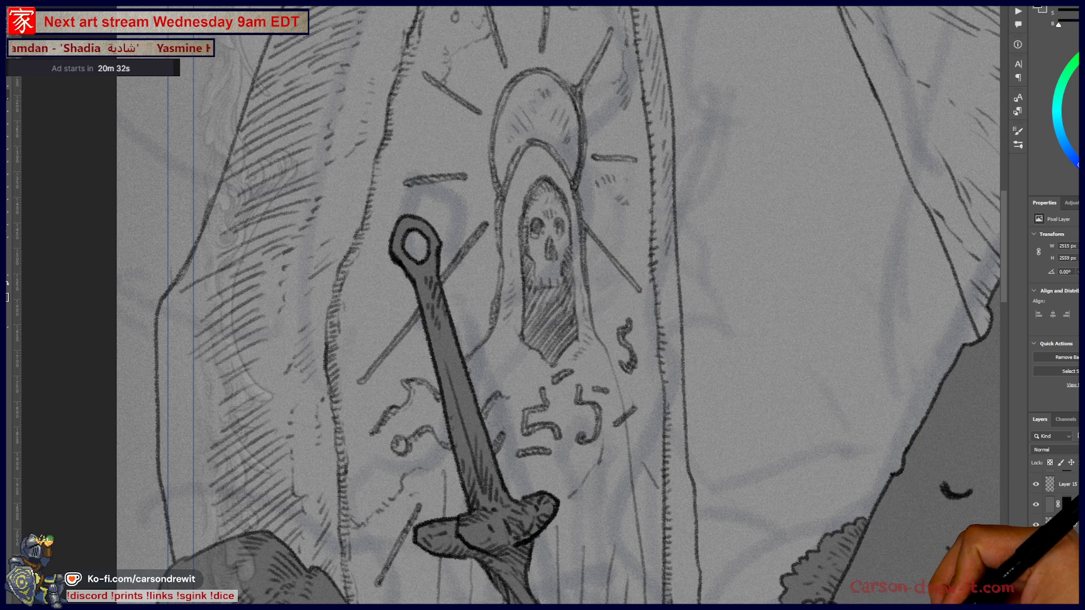
Zoom out to view the whole card page, then zoom back in on the stone
key(ctrl+minus)
key(ctrl+minus)
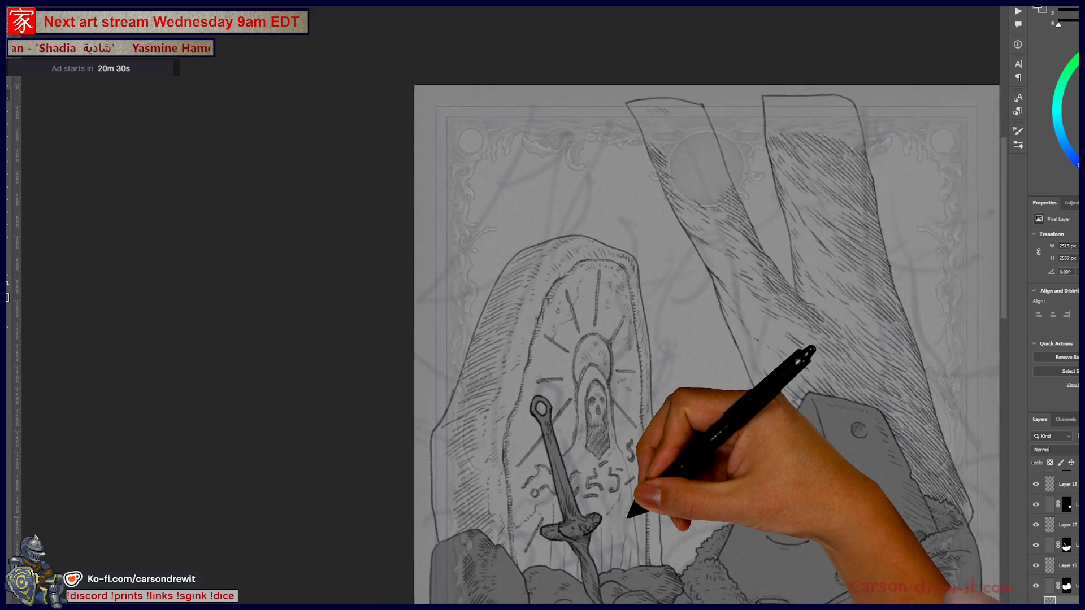
scroll(672, 418, up, 2)
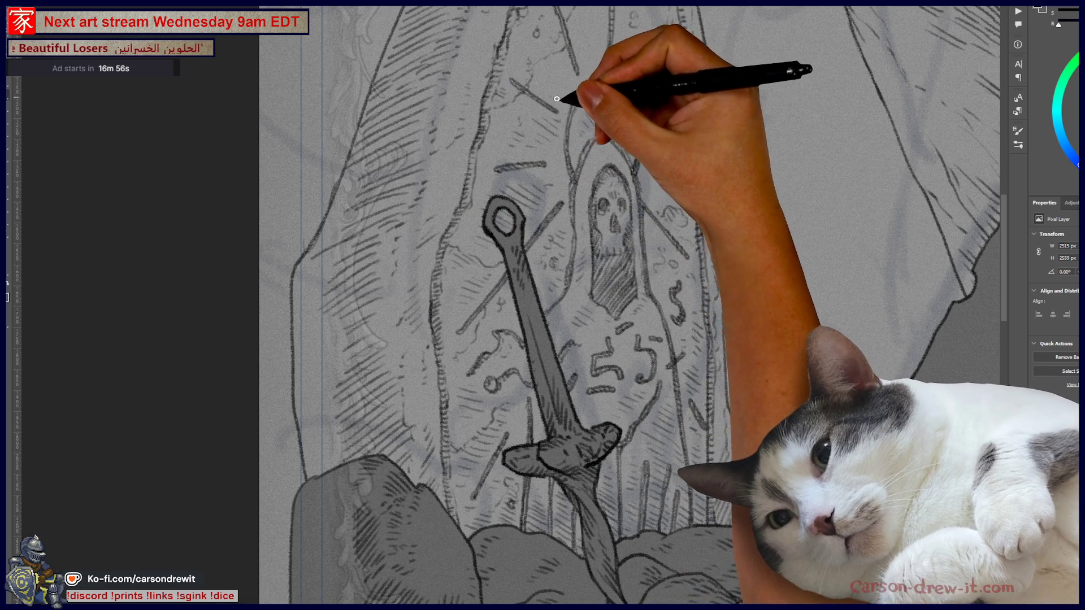
Pan across the card to bring the carved stone's upper part into view
mouse_move(654, 121)
mouse_down()
mouse_move(600, 268)
mouse_move(607, 195)
mouse_up()
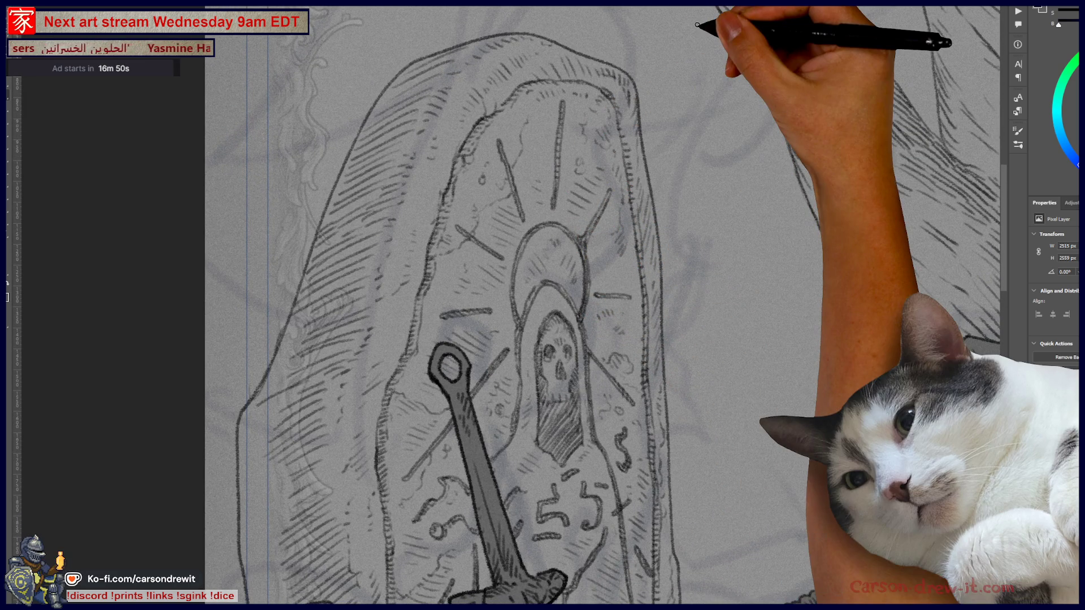
scroll(698, 25, down, 3)
mouse_move(659, 152)
mouse_down()
mouse_move(634, 213)
mouse_move(601, 254)
mouse_up()
scroll(607, 339, up, 5)
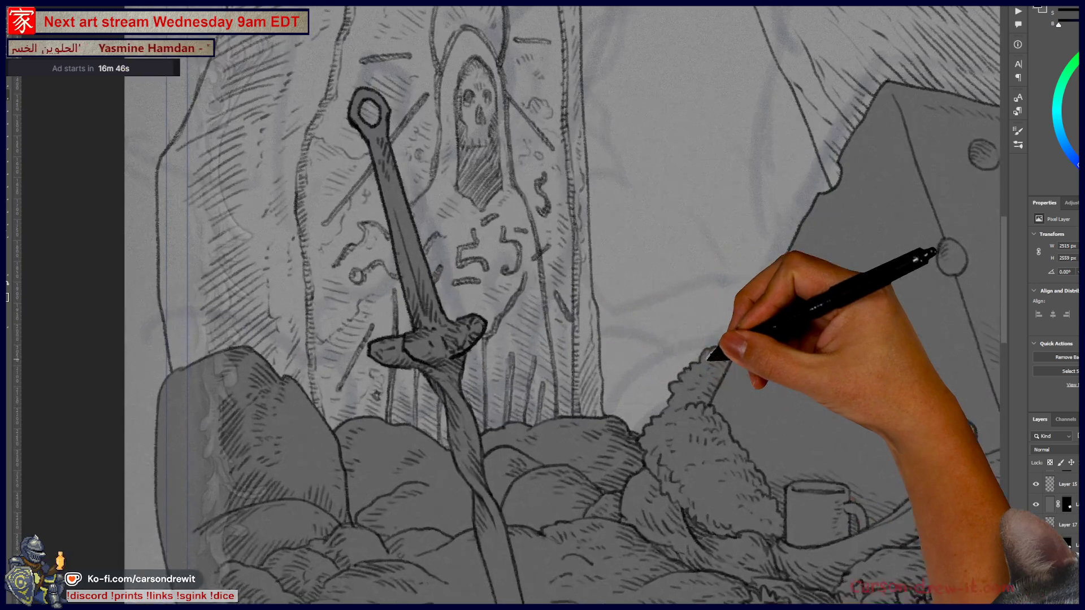
scroll(545, 339, up, 4)
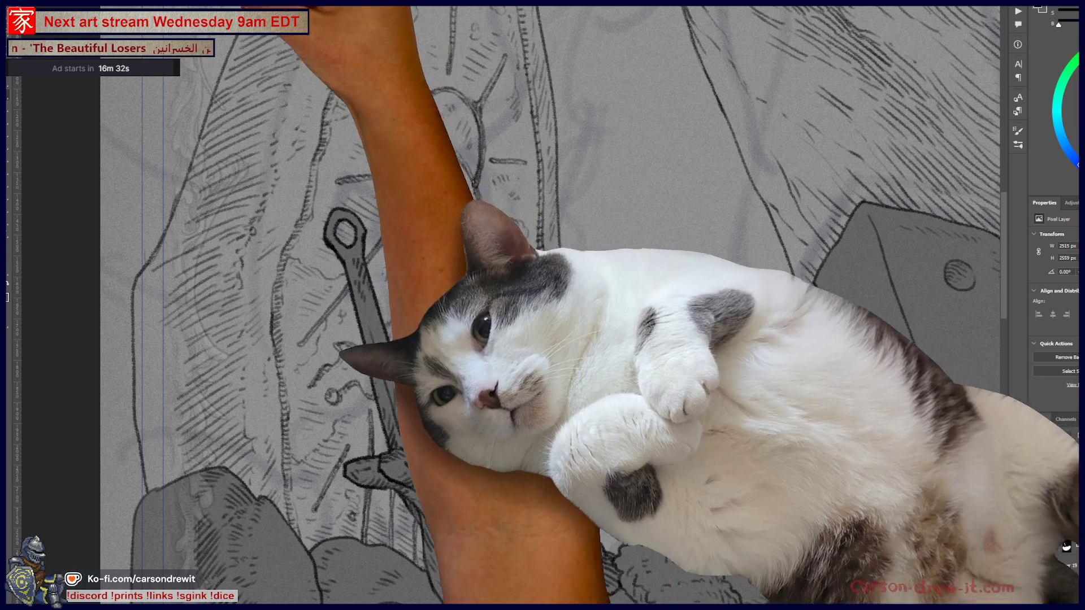
drag(368, 73, 351, 116)
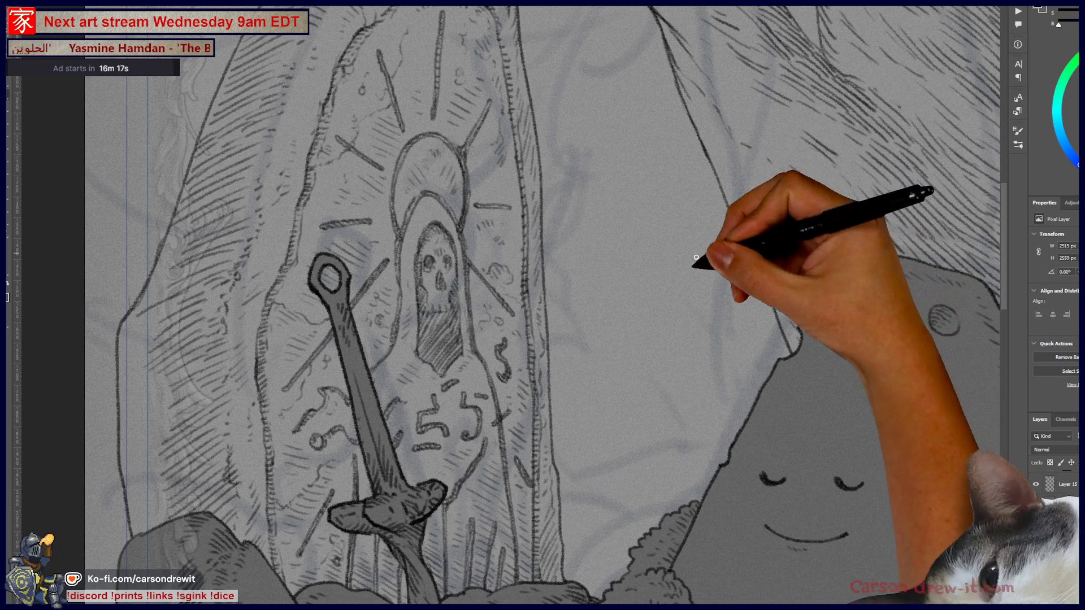
drag(613, 456, 692, 480)
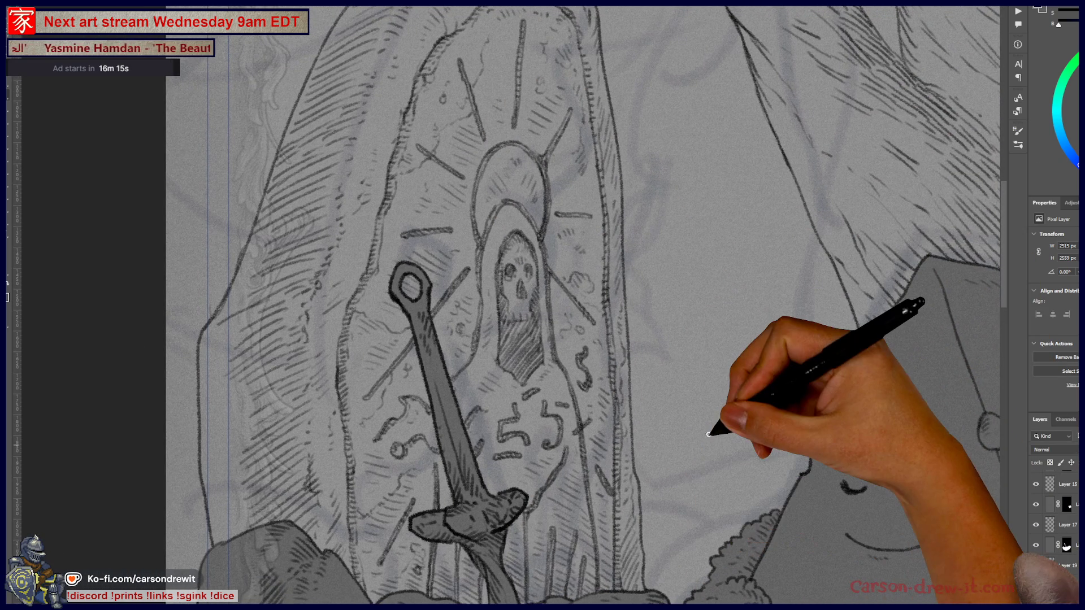
Hatch the hooded skull with squiggle marks and extend the stone's wavy outline
key(ctrl+0)
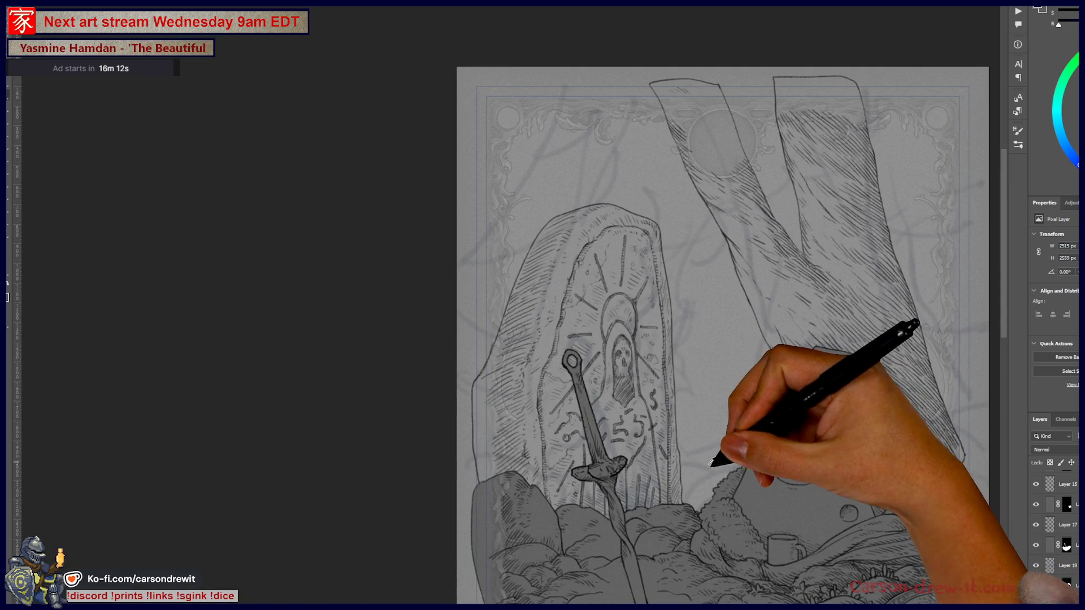
key(ctrl+plus)
scroll(718, 469, up, 2)
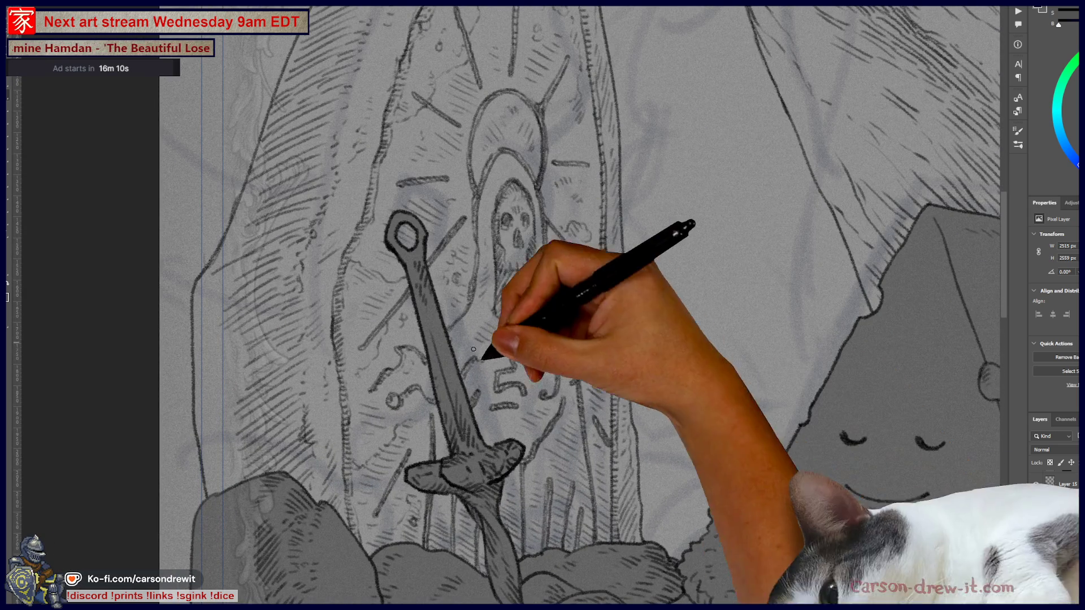
mouse_move(450, 370)
mouse_down()
mouse_move(475, 358)
mouse_move(450, 247)
mouse_move(468, 404)
mouse_move(545, 408)
mouse_move(537, 383)
mouse_move(521, 400)
mouse_up()
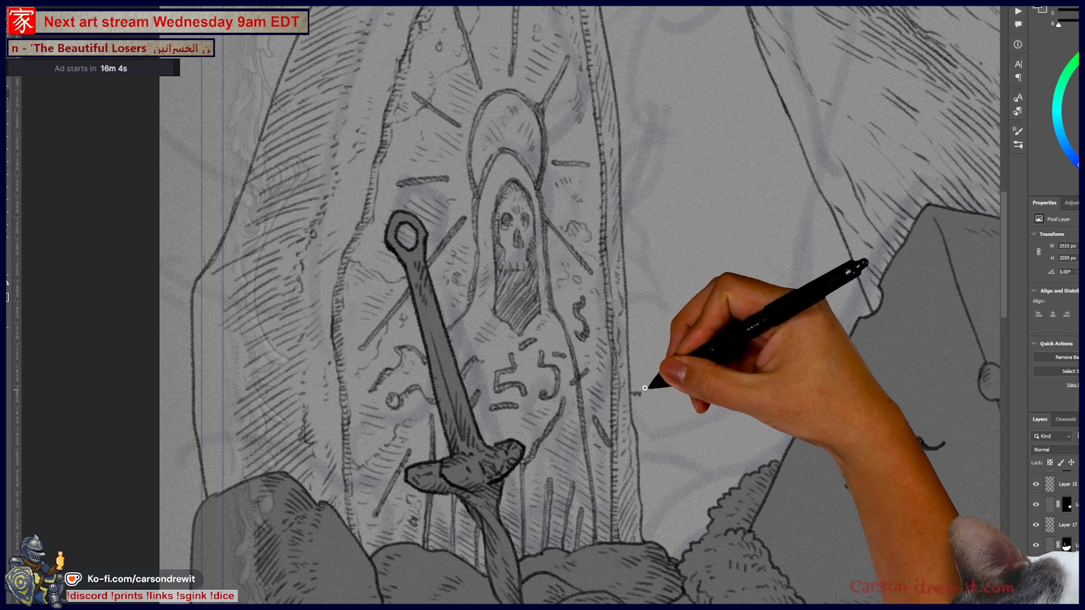
mouse_move(680, 412)
mouse_down()
mouse_move(704, 418)
mouse_move(722, 451)
mouse_up()
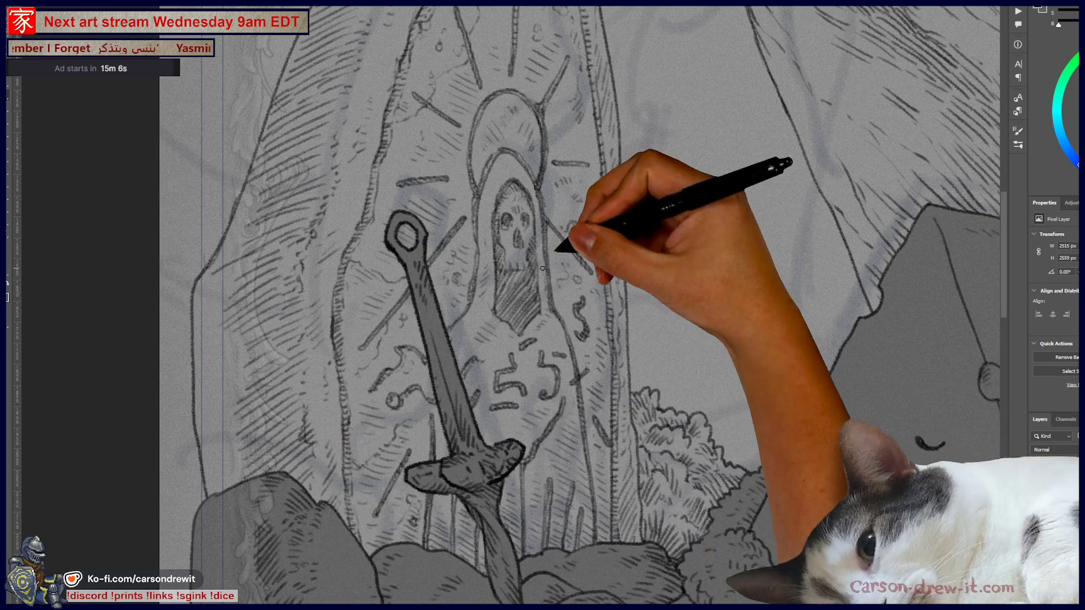
drag(665, 319, 503, 400)
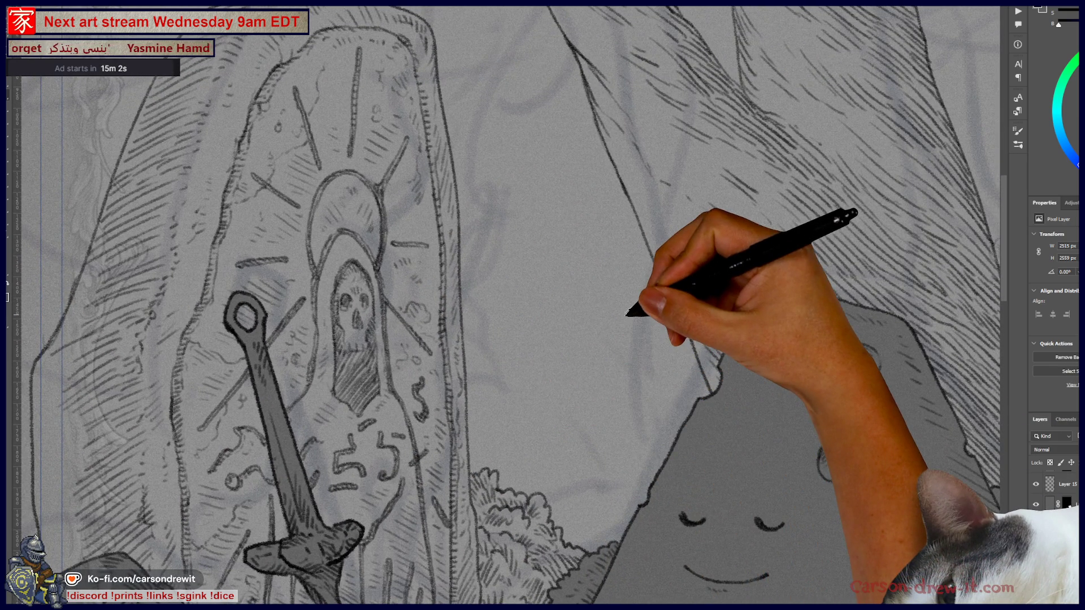
Draw the cheese wedge's smile and second closed eye, then touch up its face
scroll(628, 312, down, 5)
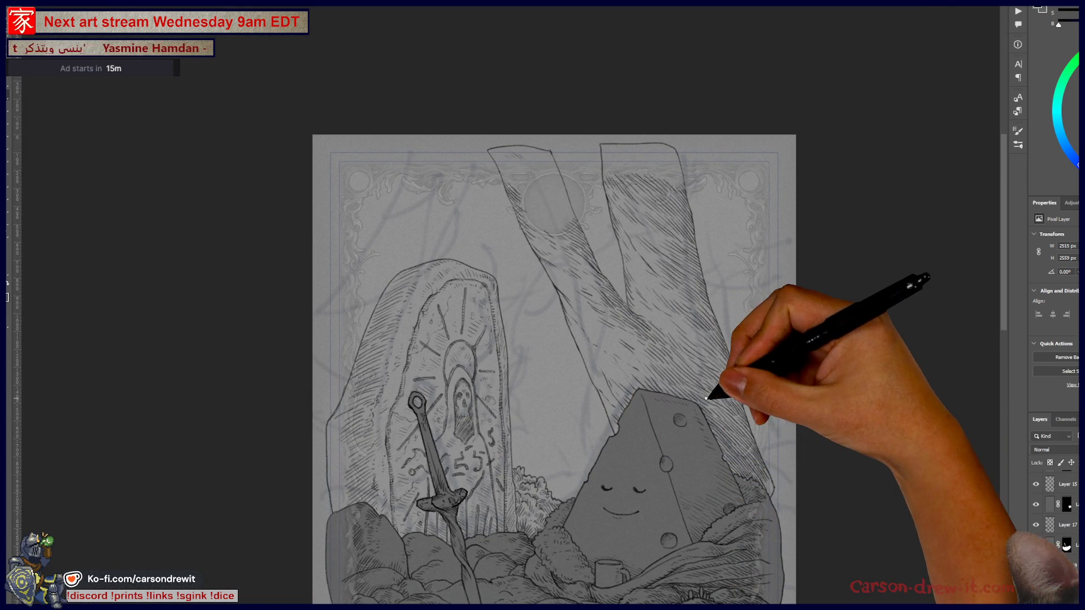
scroll(590, 548, up, 5)
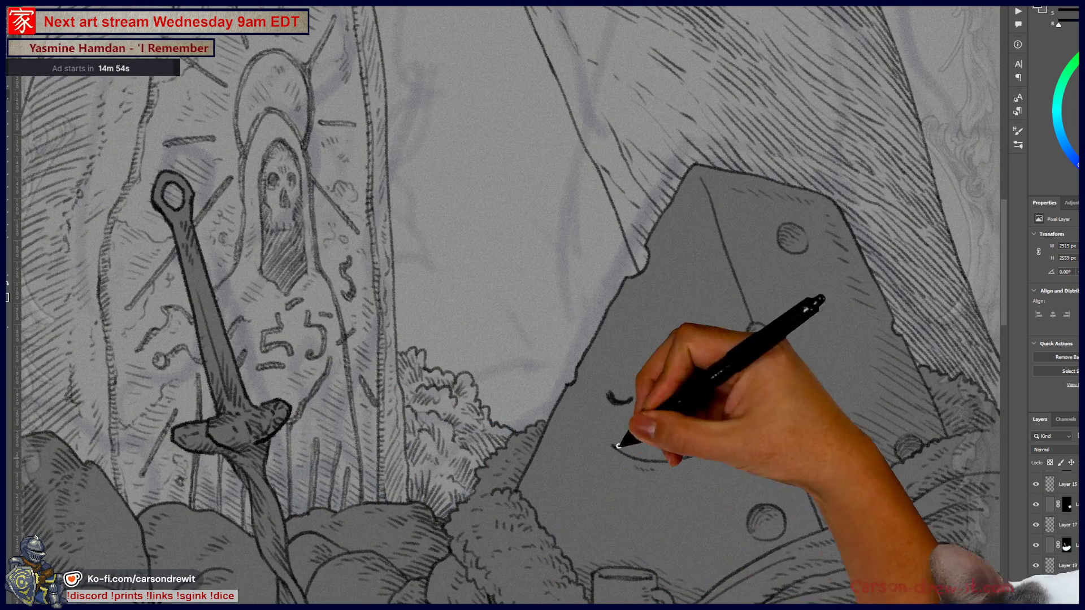
drag(640, 481, 695, 457)
drag(574, 383, 600, 435)
drag(701, 452, 725, 453)
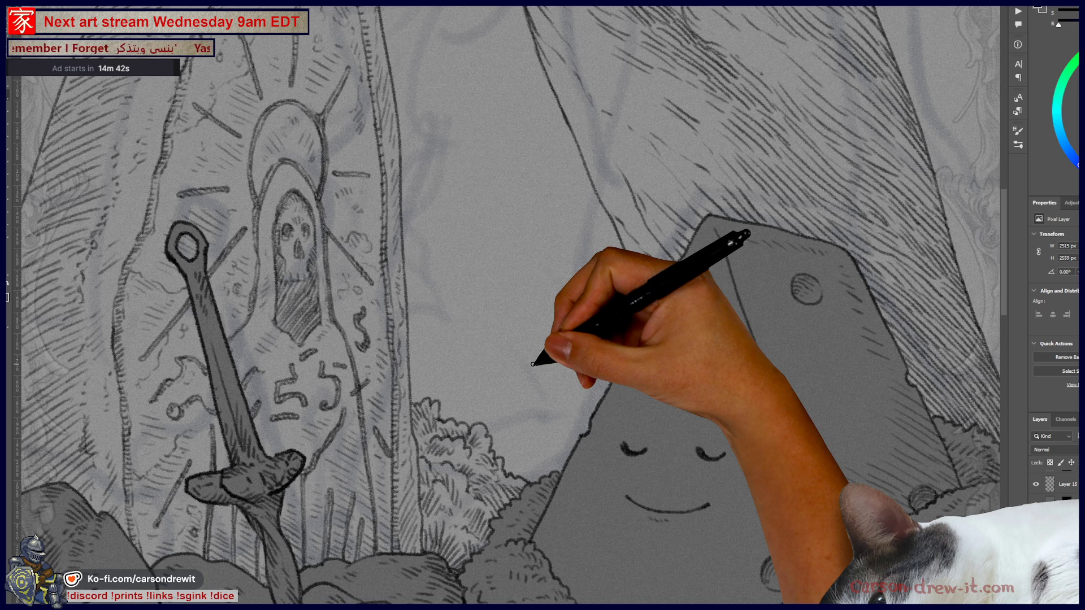
mouse_move(413, 259)
mouse_down()
mouse_move(606, 278)
mouse_move(672, 424)
mouse_up()
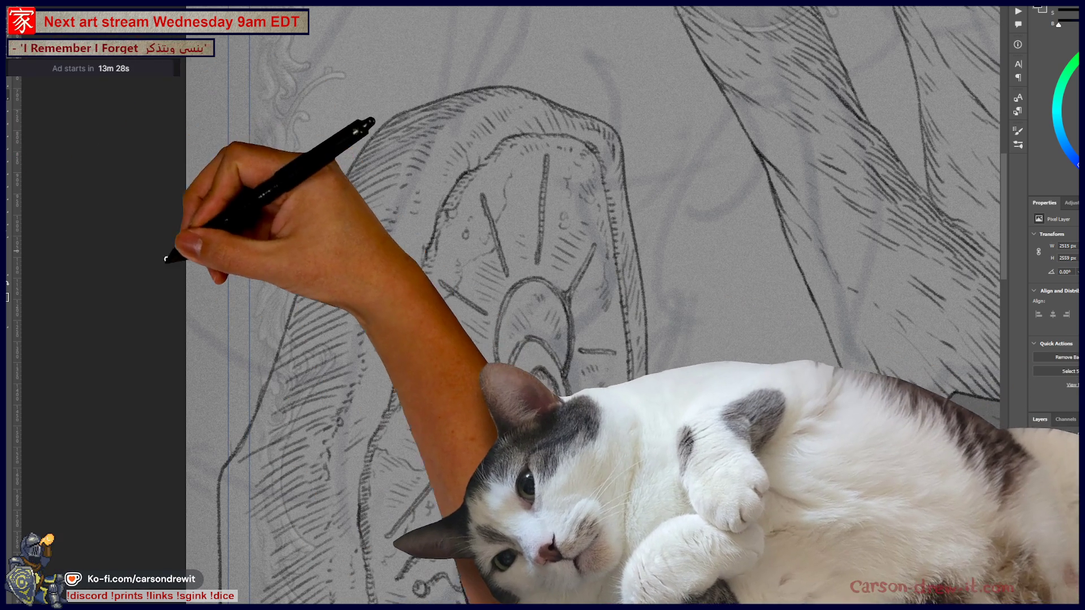
mouse_move(432, 364)
mouse_down()
mouse_move(426, 315)
mouse_move(354, 202)
mouse_move(368, 177)
mouse_up()
scroll(457, 215, down, 2)
mouse_move(460, 213)
mouse_down()
mouse_move(564, 359)
mouse_move(470, 351)
mouse_up()
mouse_move(613, 365)
mouse_down()
mouse_move(518, 353)
mouse_move(533, 350)
mouse_up()
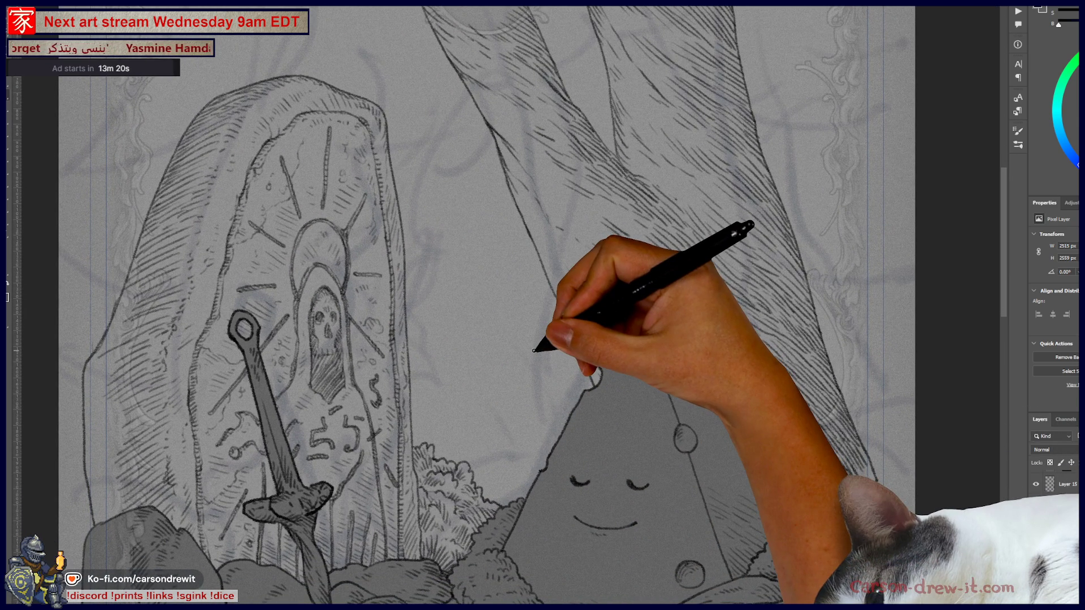
scroll(534, 351, down, 2)
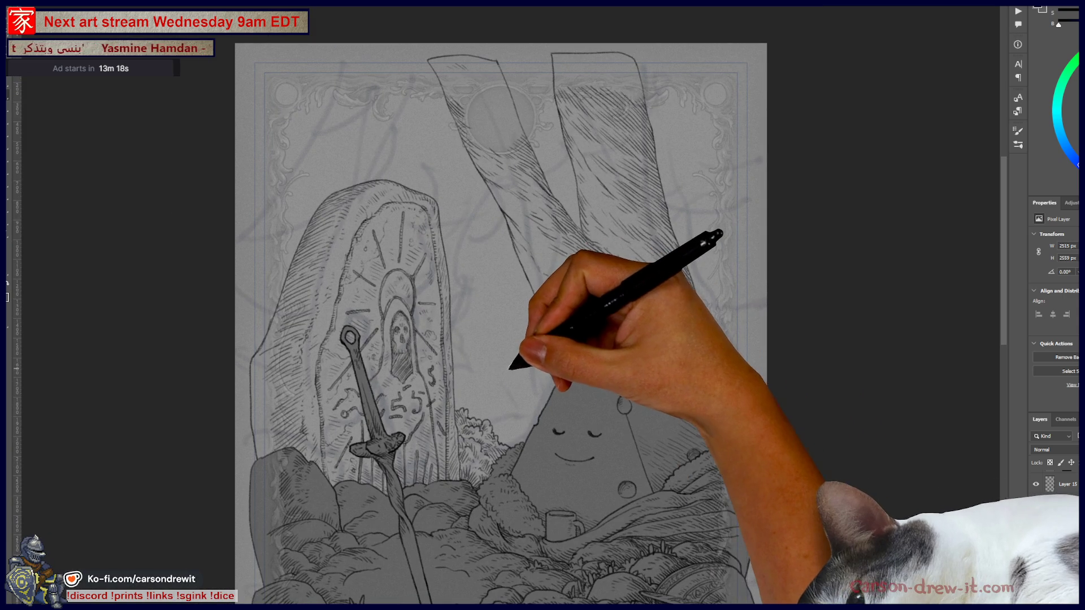
scroll(412, 351, up, 2)
drag(560, 316, 556, 351)
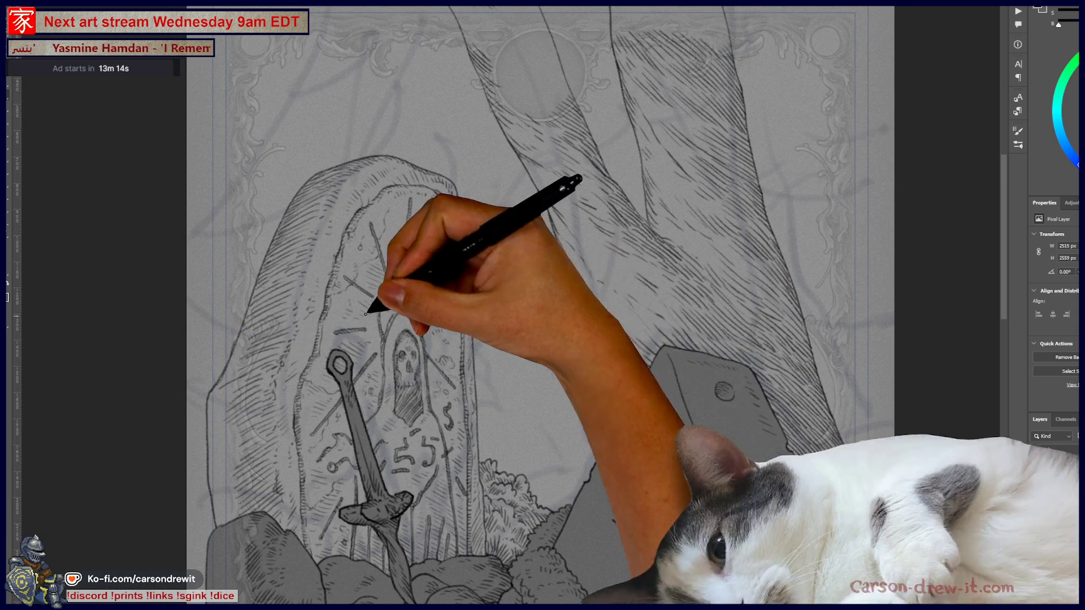
scroll(520, 384, down, 2)
scroll(509, 376, up, 2)
drag(508, 376, 529, 435)
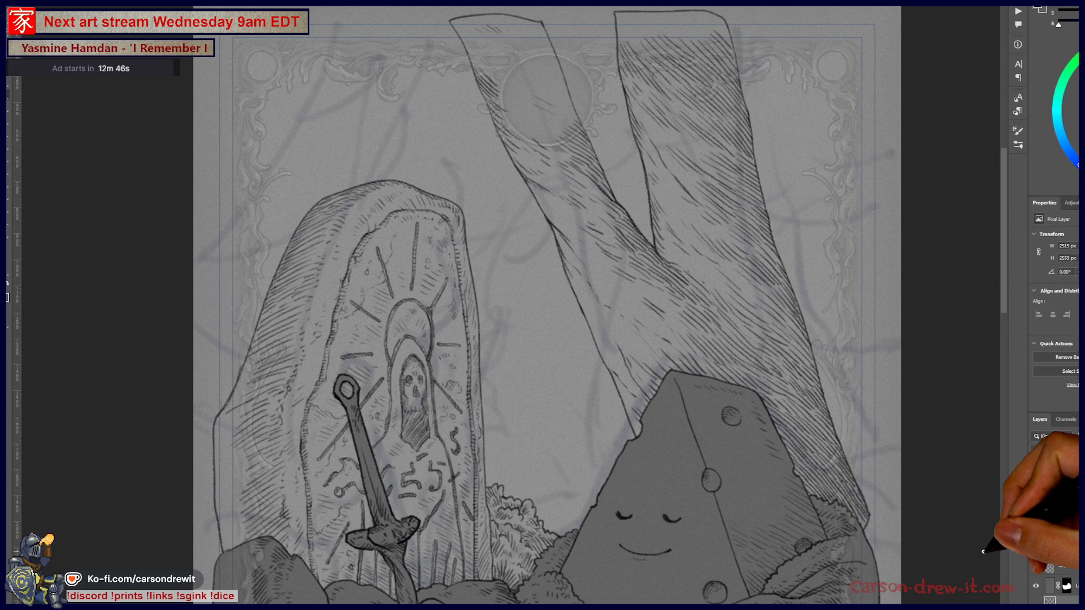
mouse_move(983, 551)
mouse_down()
mouse_move(756, 380)
mouse_move(781, 340)
mouse_move(737, 318)
mouse_up()
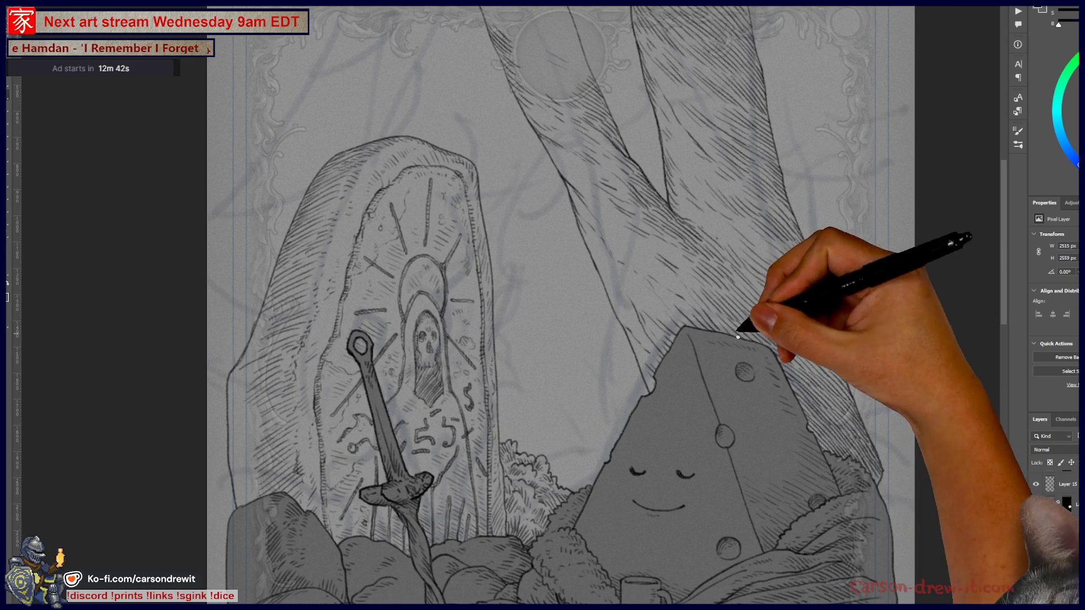
drag(780, 400, 722, 443)
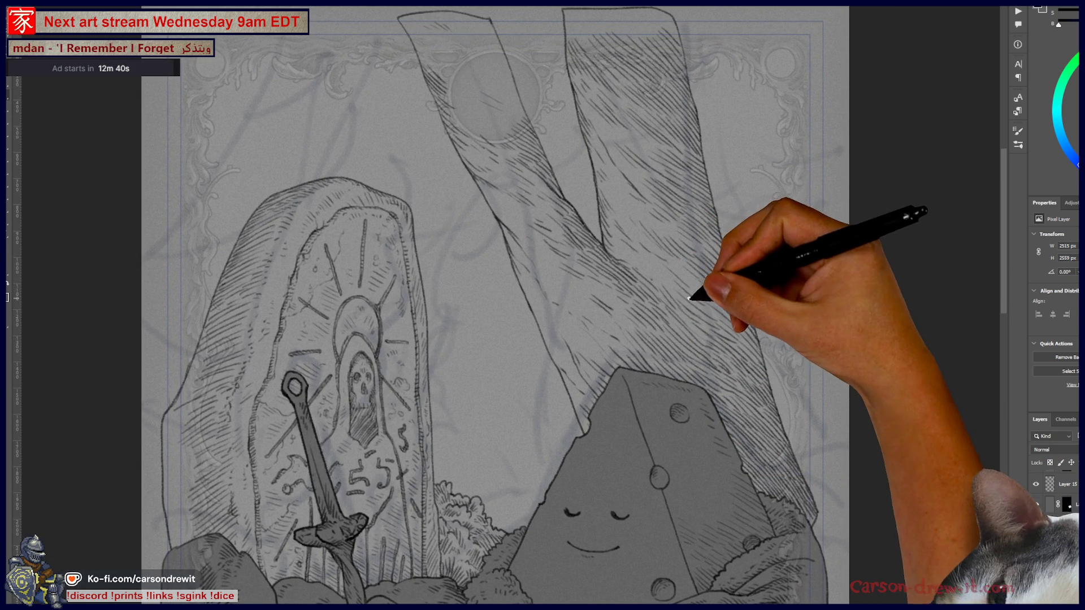
drag(789, 436, 816, 457)
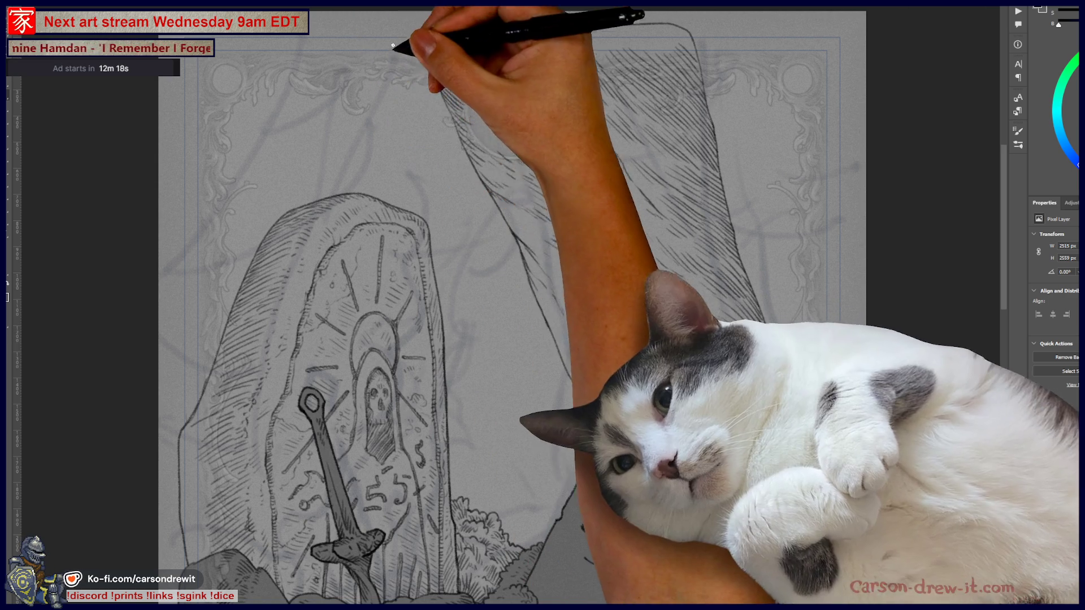
drag(502, 439, 568, 358)
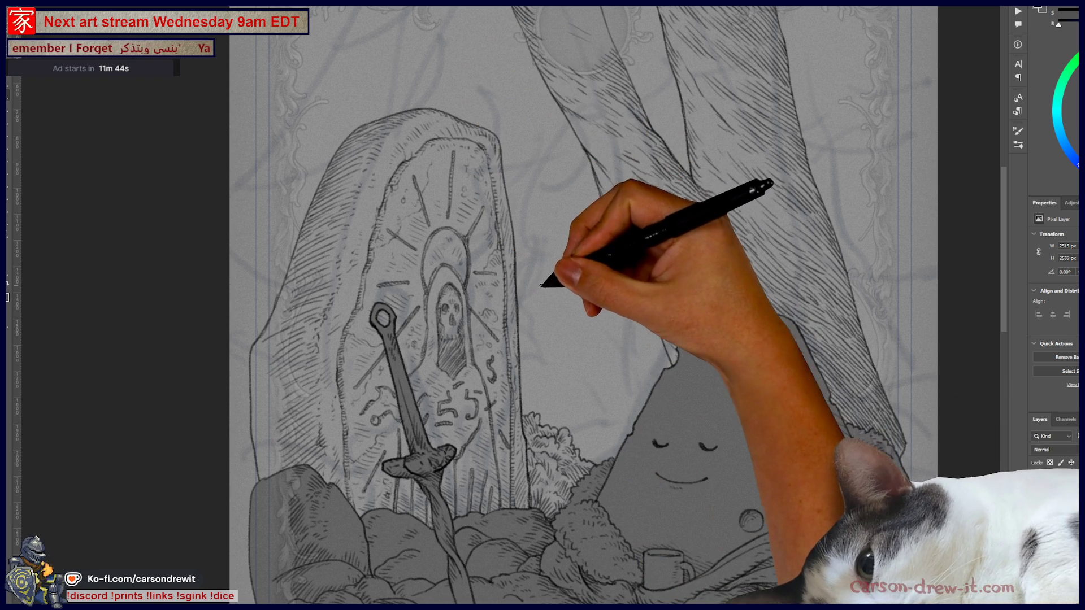
drag(571, 290, 610, 294)
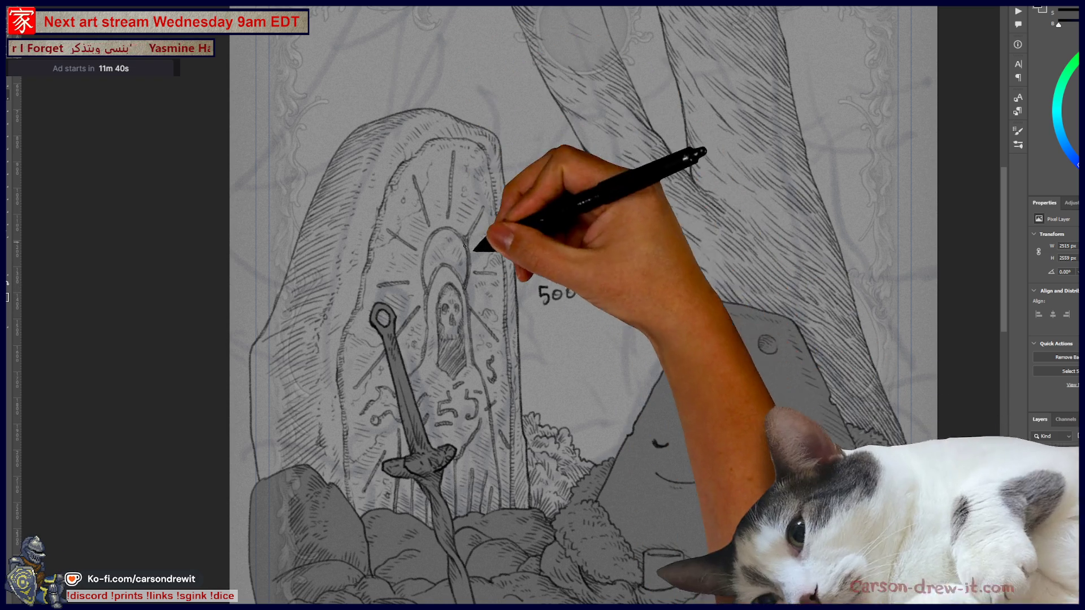
mouse_move(552, 264)
mouse_down()
mouse_move(572, 264)
mouse_move(561, 321)
mouse_up()
key(ctrl+z)
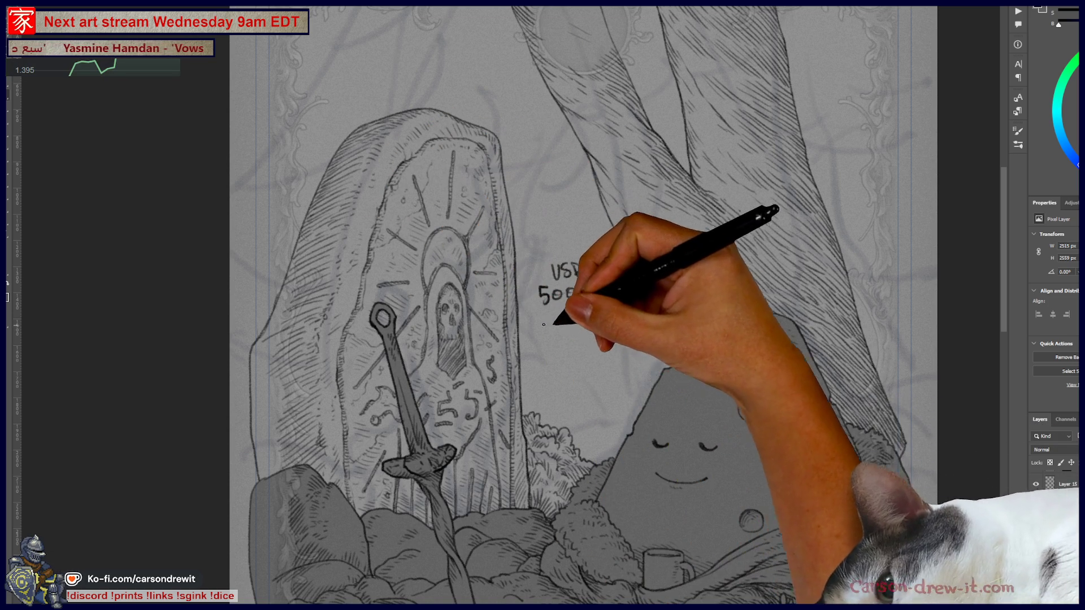
drag(569, 308, 574, 319)
mouse_move(574, 308)
mouse_down()
mouse_move(579, 319)
mouse_move(549, 353)
mouse_move(600, 342)
mouse_move(582, 358)
mouse_move(598, 357)
mouse_up()
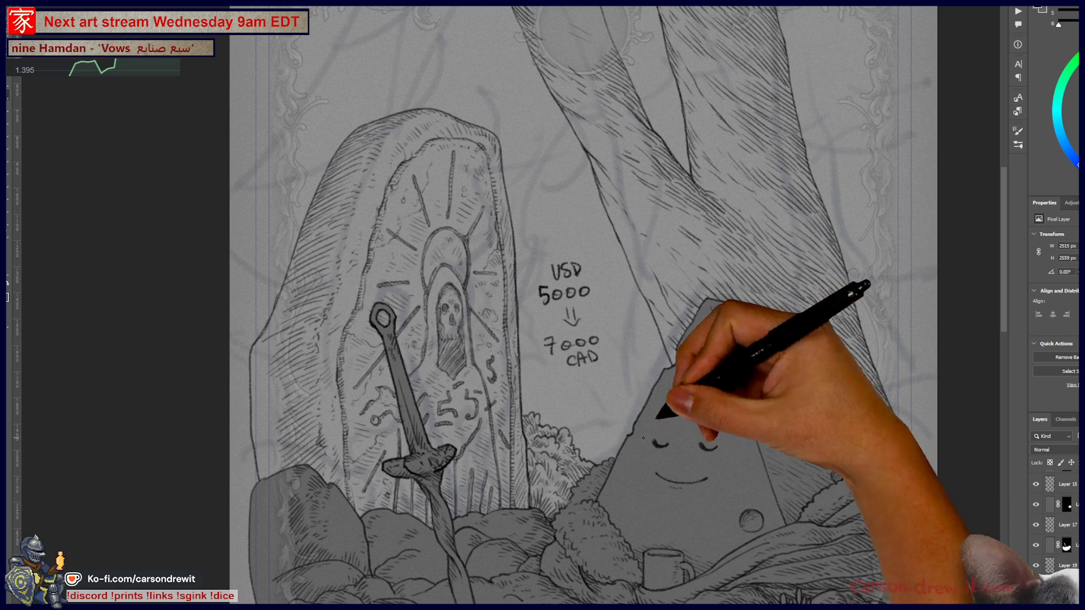
mouse_move(620, 411)
mouse_down()
mouse_move(634, 344)
mouse_move(537, 225)
mouse_move(609, 340)
mouse_up()
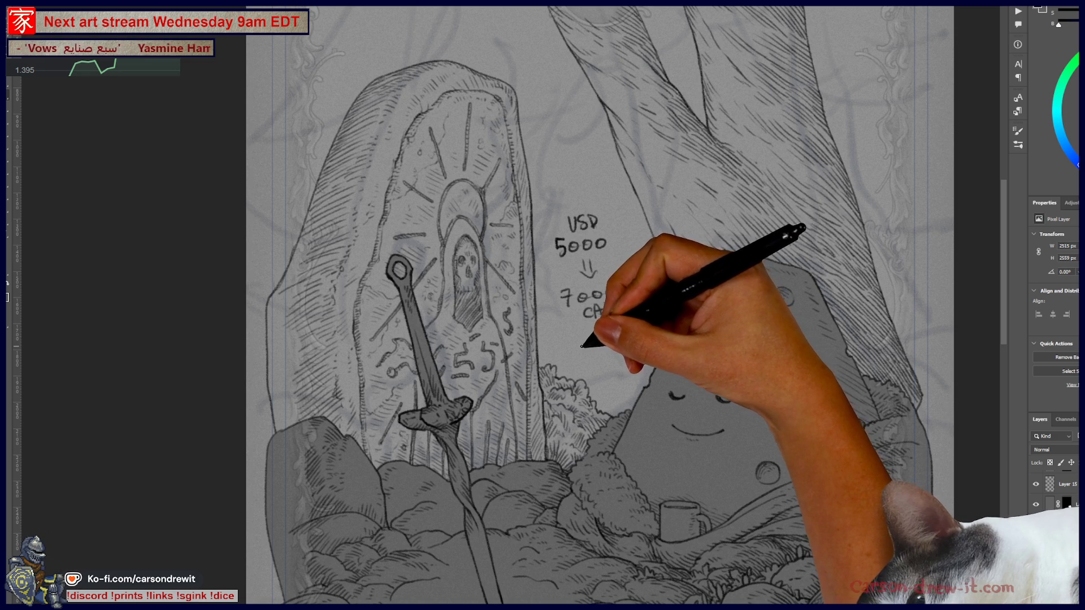
mouse_move(617, 208)
mouse_down()
mouse_move(569, 243)
mouse_move(626, 236)
mouse_move(602, 353)
mouse_up()
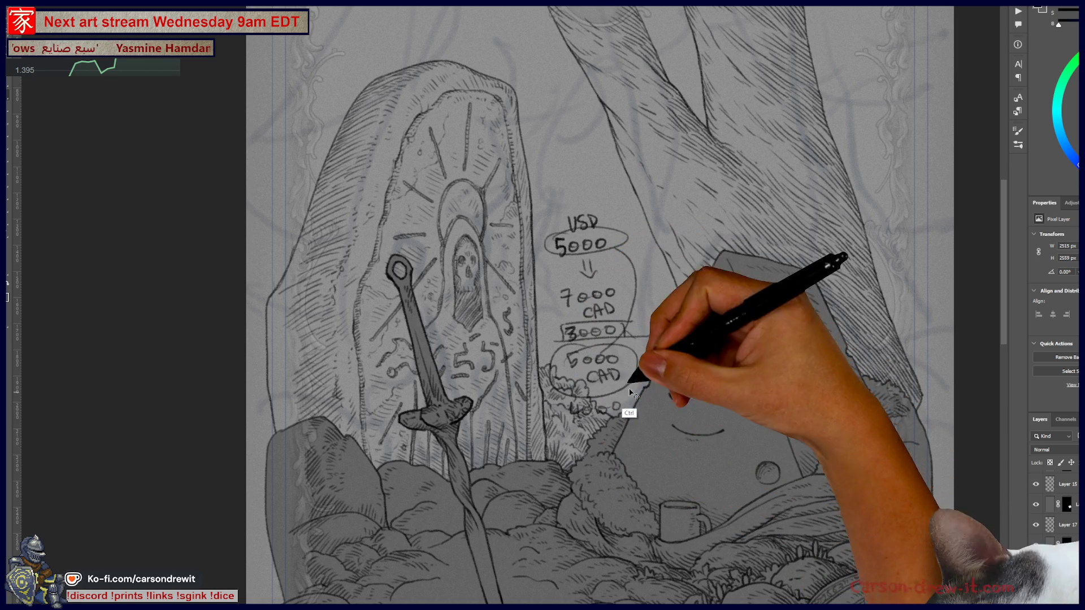
key(ctrl+z)
key(ctrl+z)
key(ctrl+z)
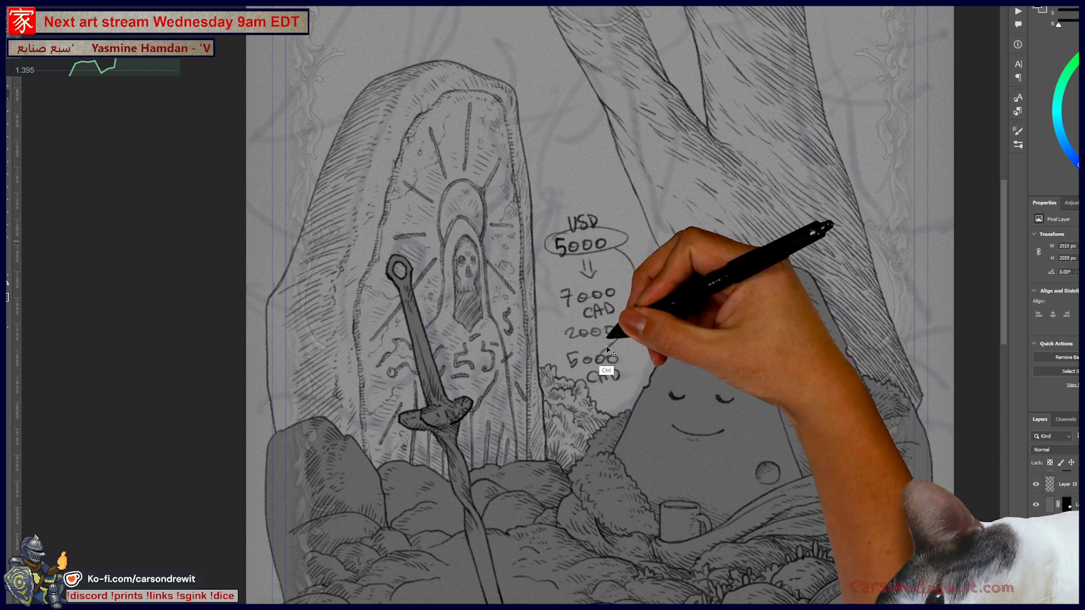
key(ctrl+z)
key(ctrl+z)
key(ctrl+z)
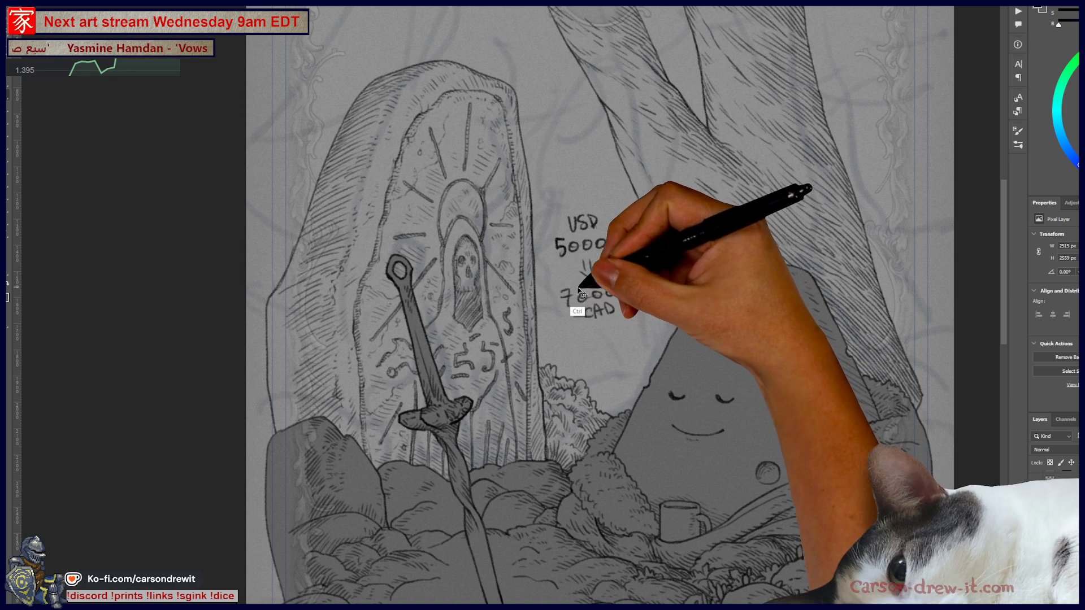
key(ctrl+z)
key(ctrl+z)
key(ctrl+z)
key(ctrl+z)
key(ctrl+z)
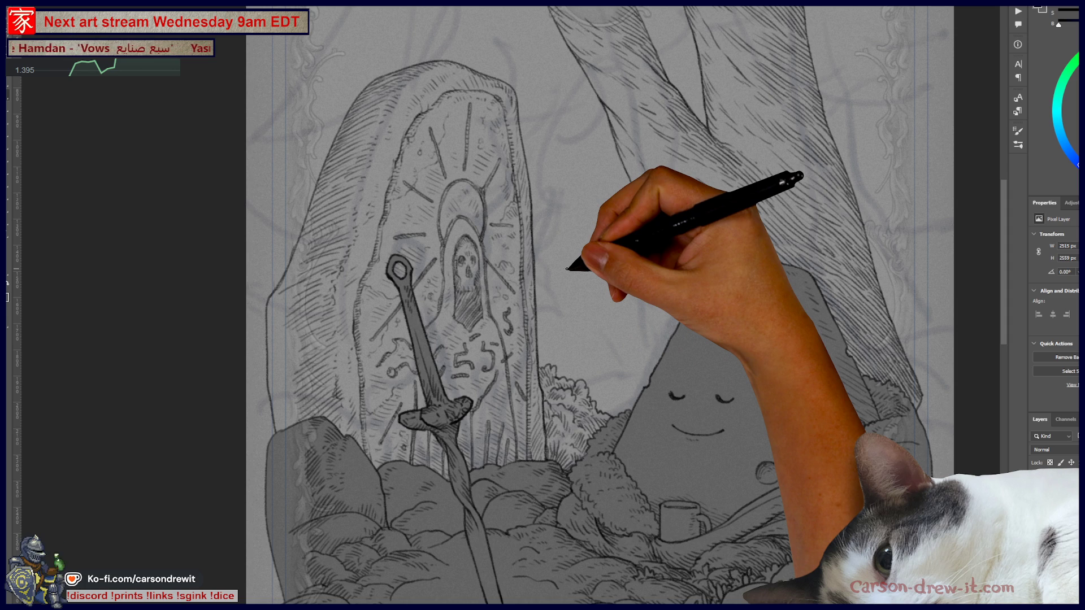
scroll(566, 269, up, 3)
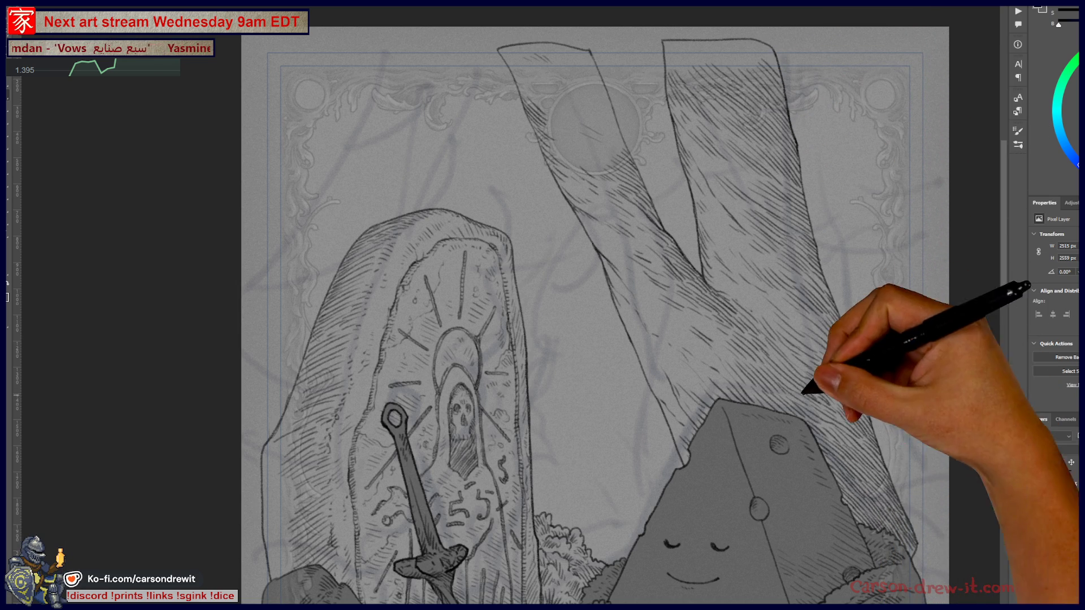
Add two hatch strokes beside the top of the right trunk
mouse_move(644, 348)
mouse_down()
mouse_move(573, 233)
mouse_move(661, 343)
mouse_up()
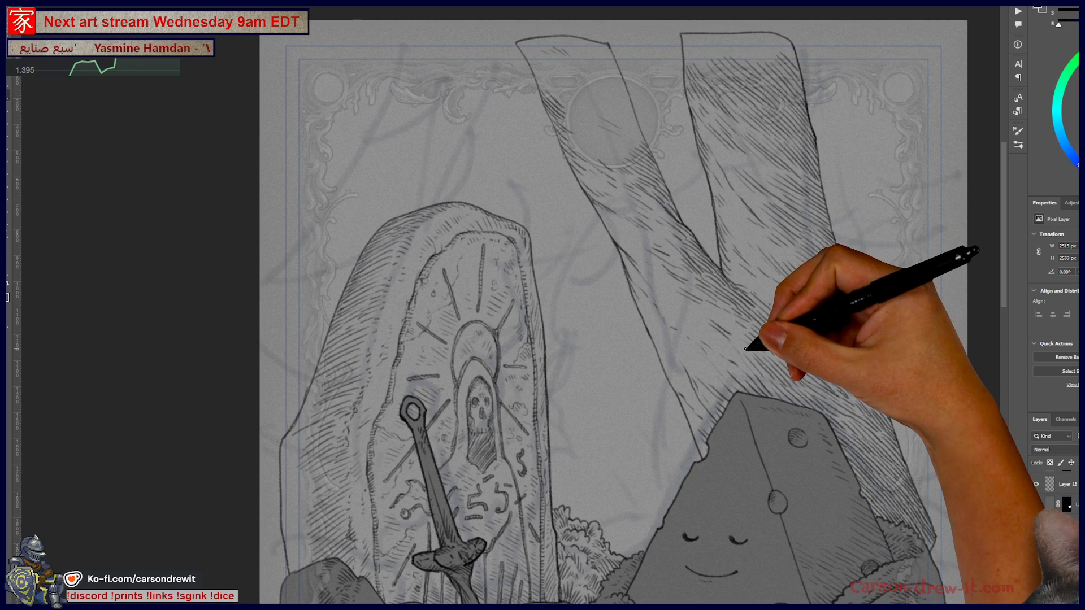
drag(726, 370, 702, 331)
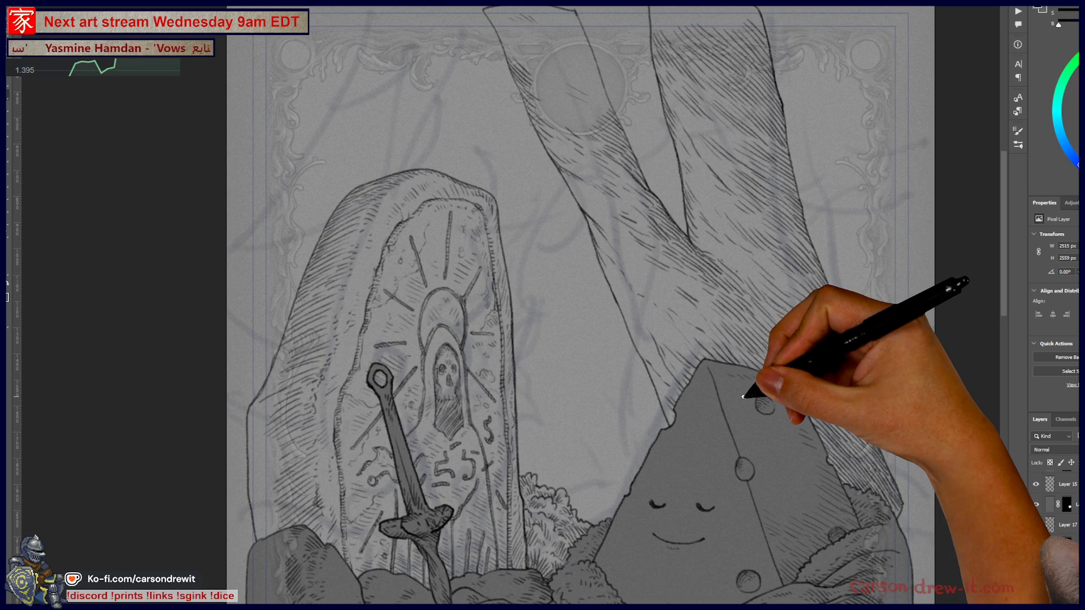
mouse_move(625, 237)
mouse_down()
mouse_move(649, 307)
mouse_move(642, 322)
mouse_up()
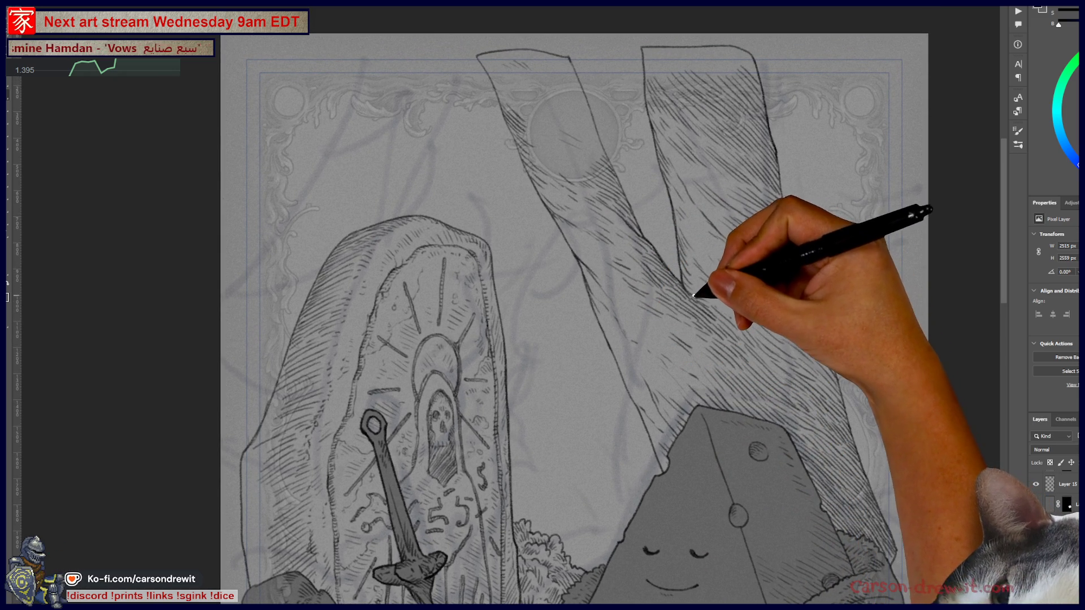
mouse_move(692, 290)
mouse_down()
mouse_move(707, 286)
mouse_move(746, 321)
mouse_up()
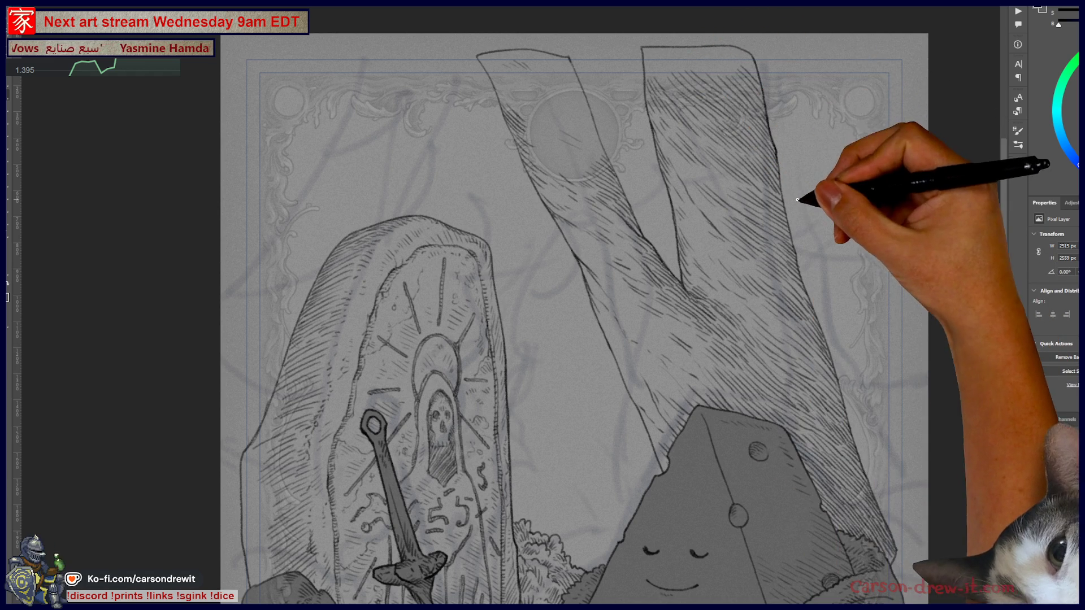
drag(794, 181, 770, 231)
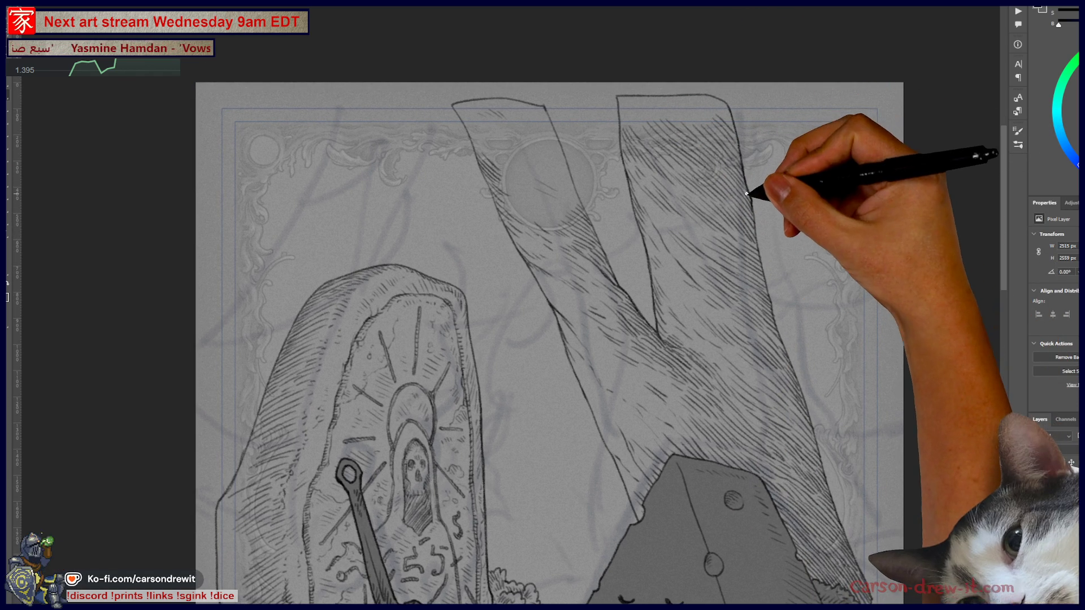
drag(746, 175, 770, 121)
drag(751, 174, 774, 119)
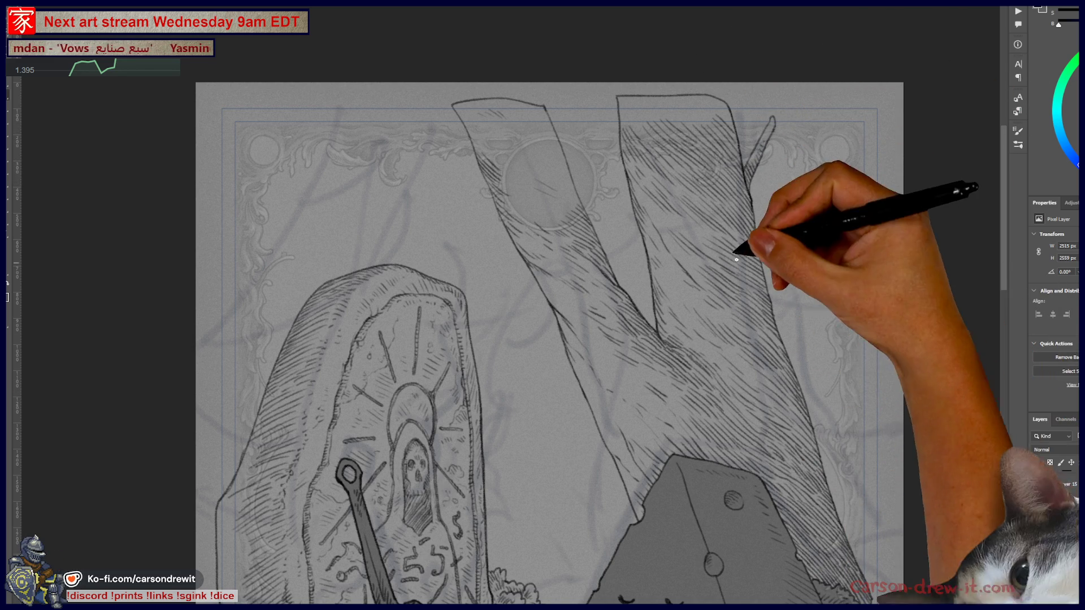
drag(803, 389, 758, 356)
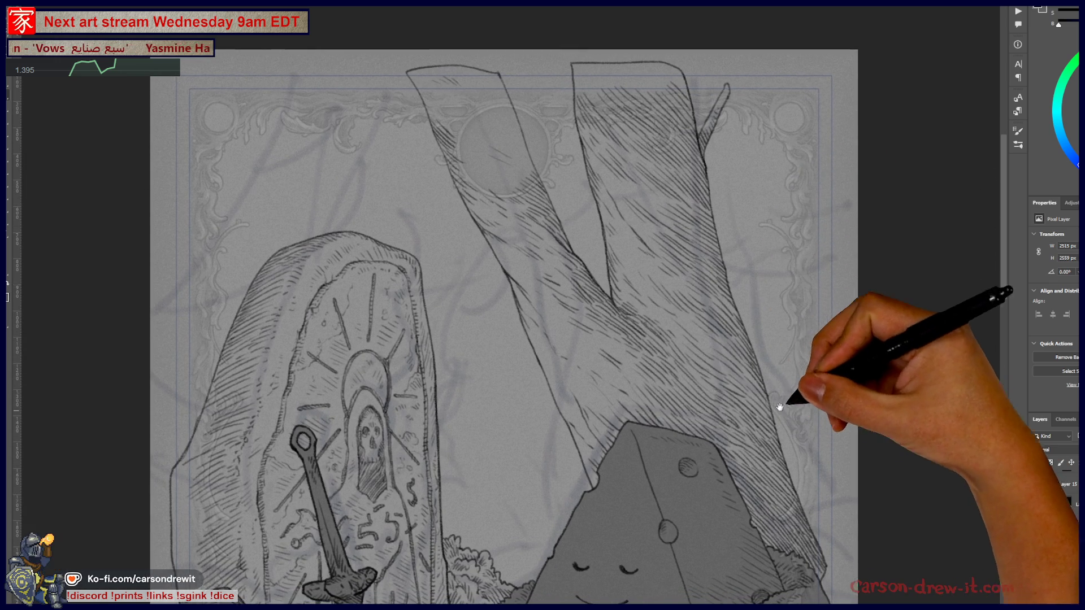
drag(782, 398, 847, 354)
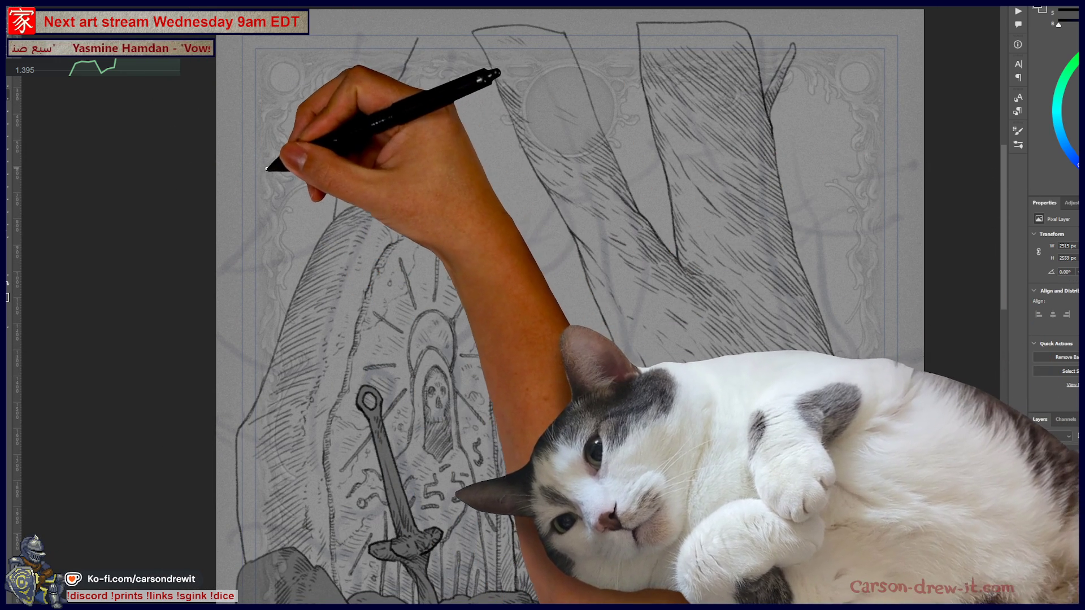
Draw a long outline stroke up the left trunk toward the card's top
drag(264, 168, 367, 28)
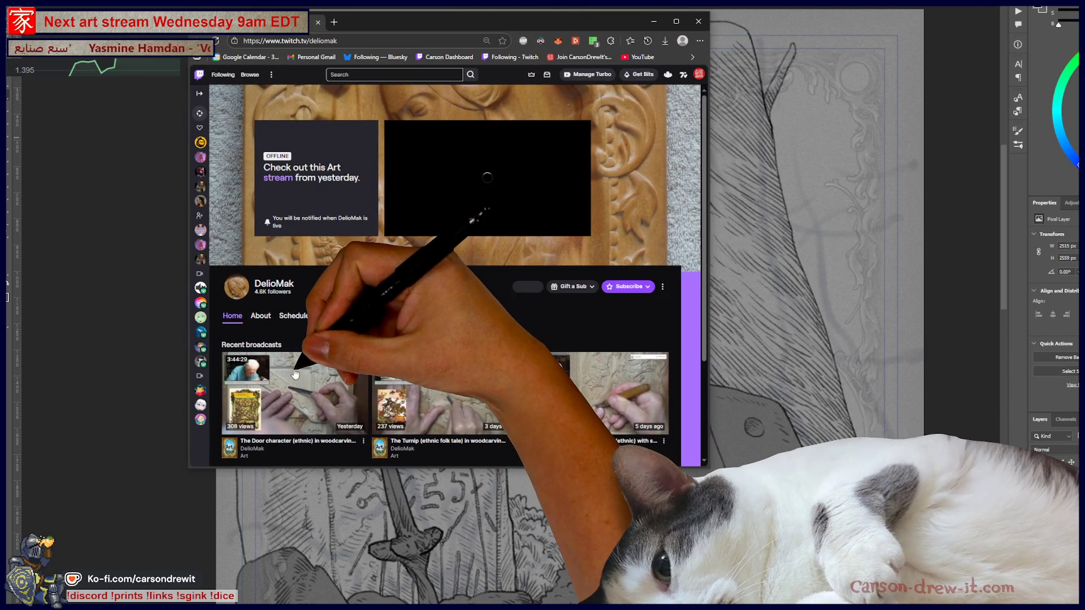
Open the first recent broadcast, dismiss the muted-audio notice, and enlarge the browser window
click(295, 374)
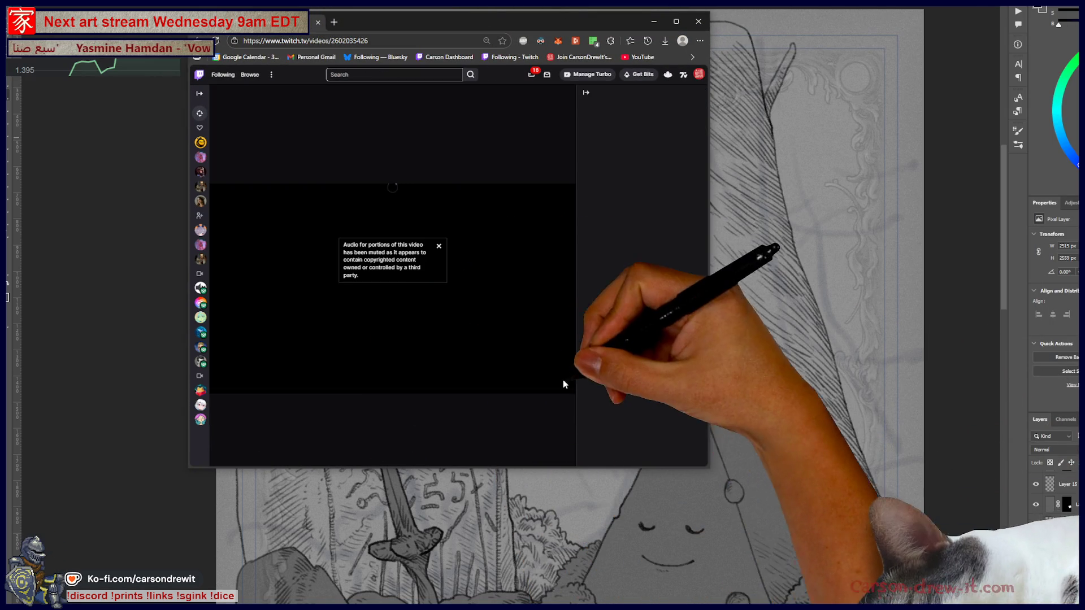
click(439, 217)
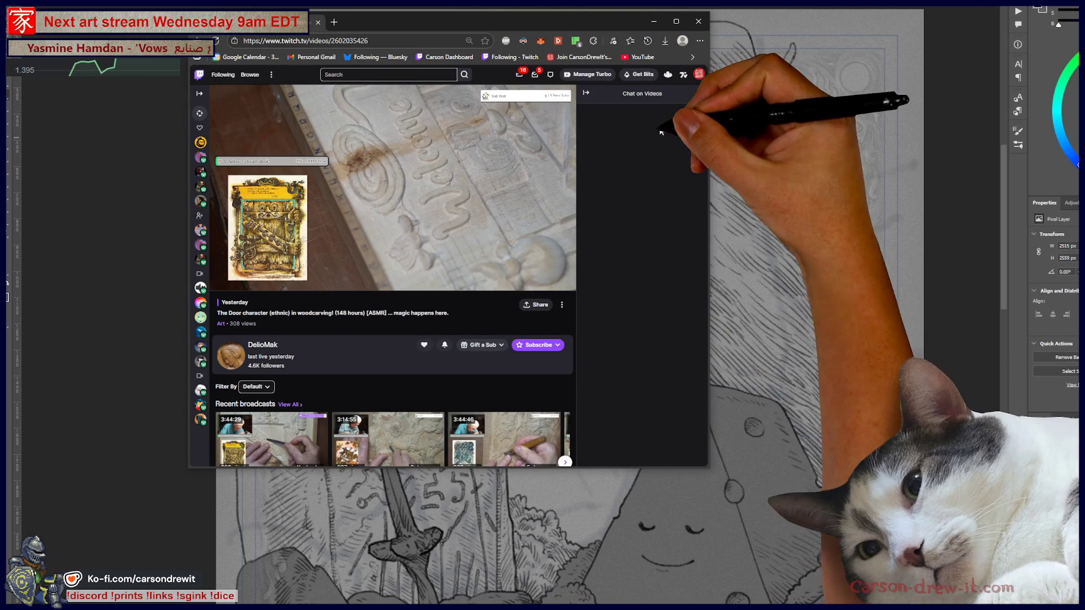
drag(705, 180, 1076, 180)
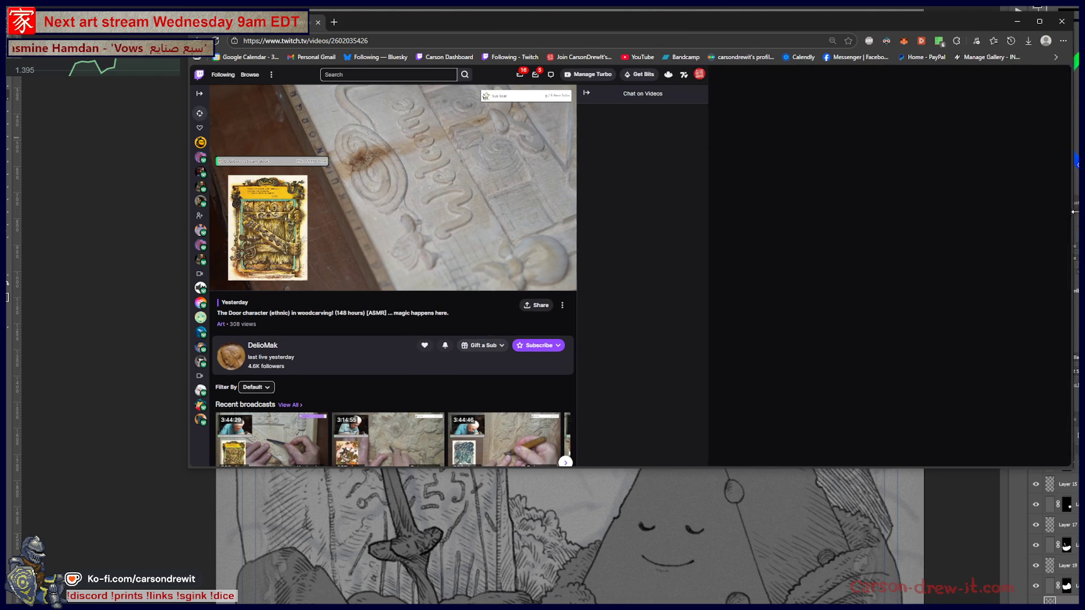
drag(717, 467, 712, 600)
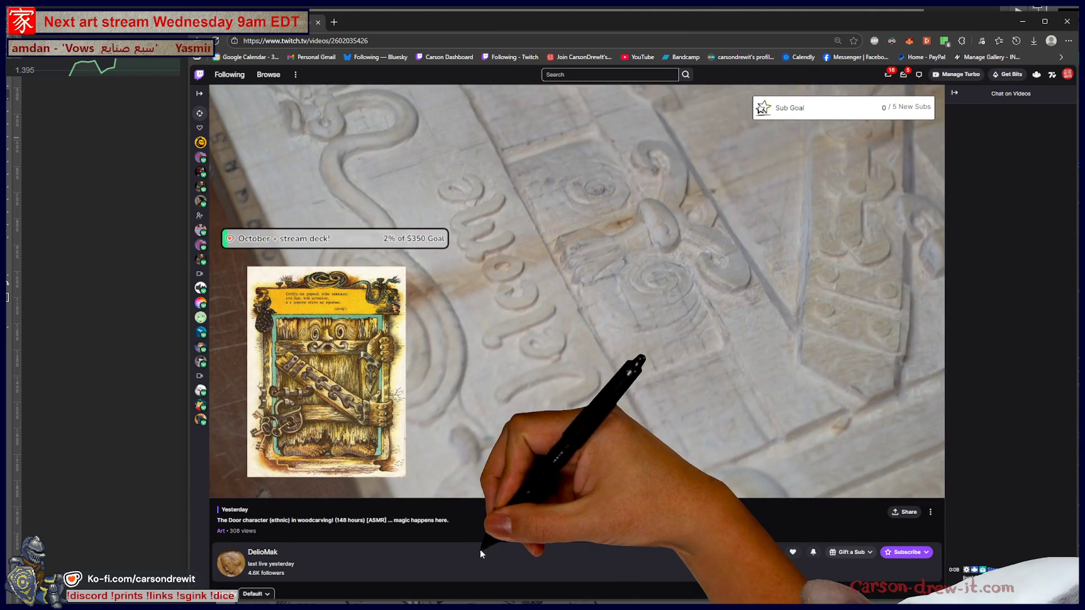
Jump the replay ahead to 01:19:03
mouse_move(313, 484)
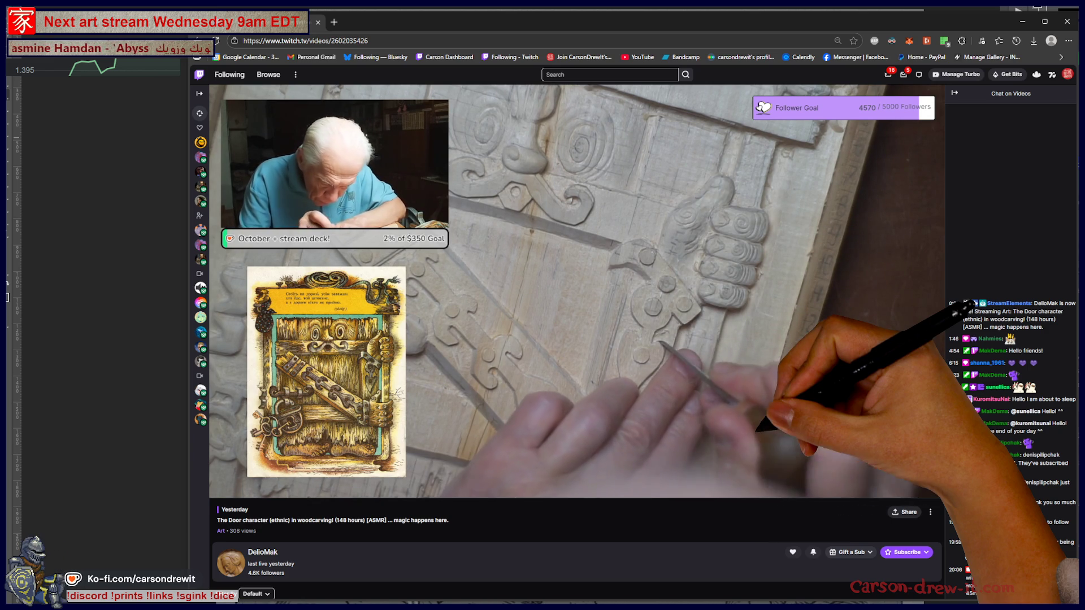
mouse_move(638, 449)
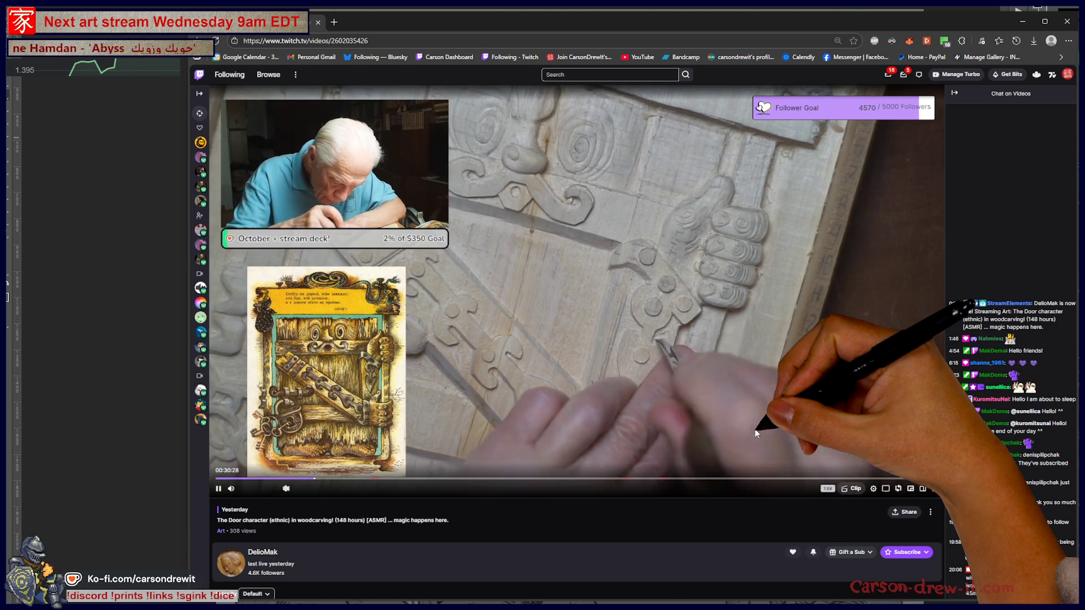
click(470, 479)
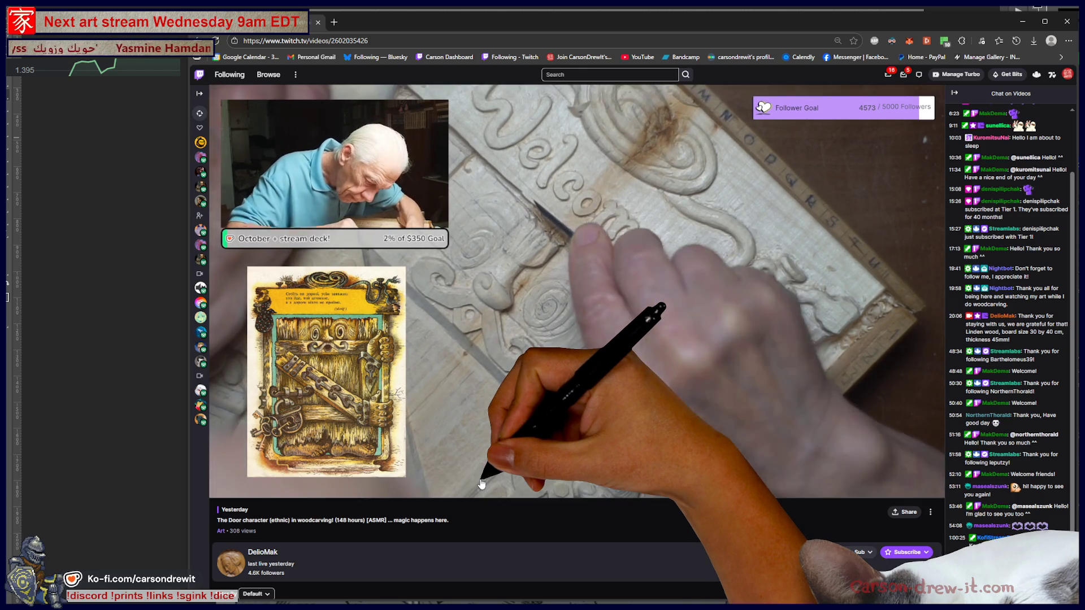
mouse_move(484, 475)
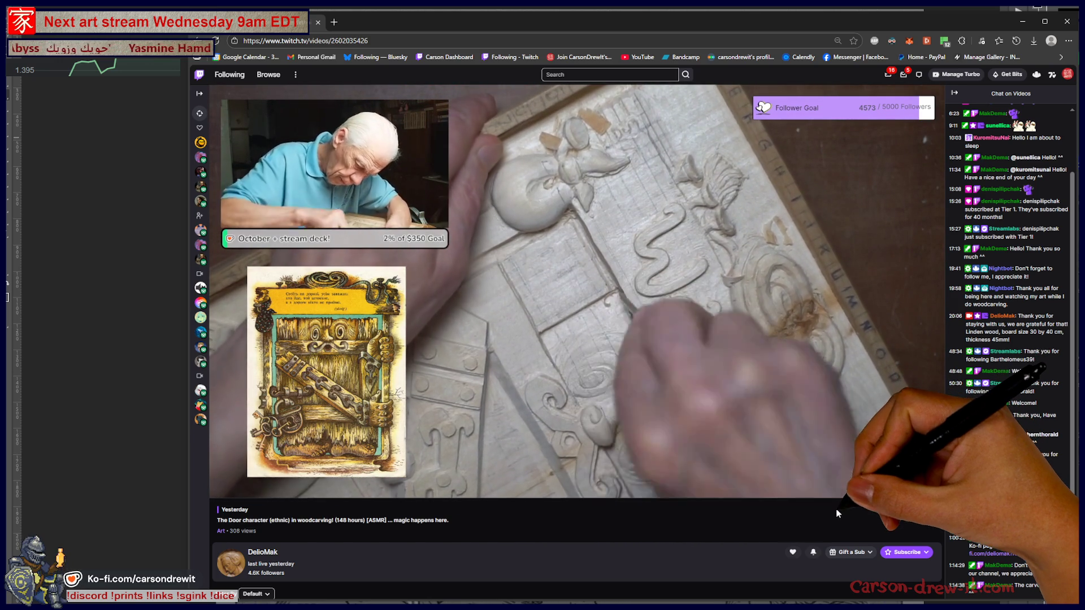
mouse_move(810, 484)
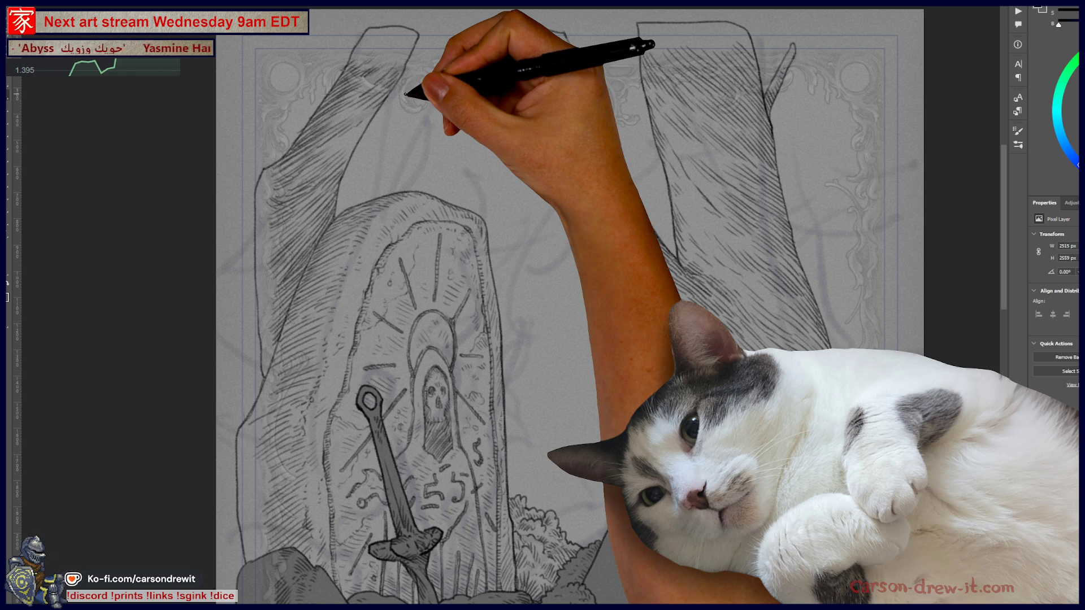
mouse_move(500, 207)
mouse_down()
mouse_move(574, 273)
mouse_move(535, 351)
mouse_move(571, 333)
mouse_up()
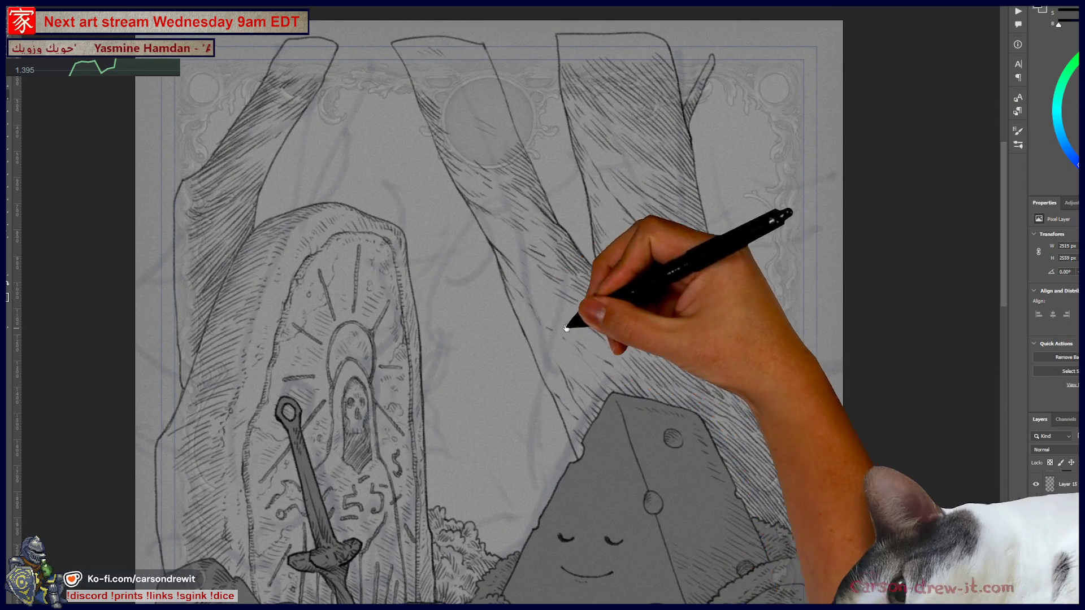
drag(373, 260, 465, 322)
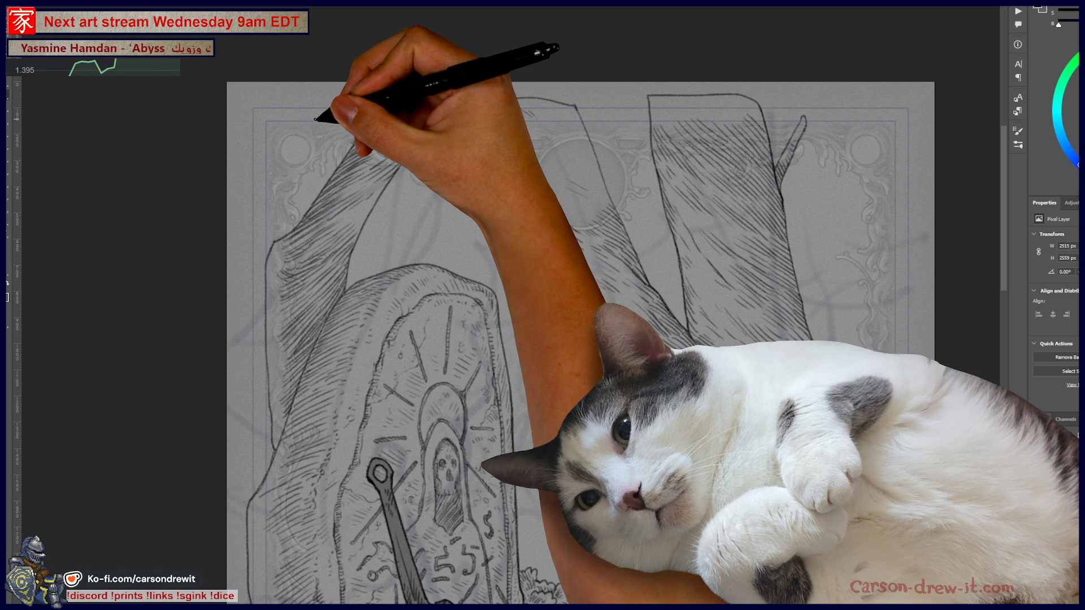
key(ctrl+minus)
drag(432, 242, 547, 190)
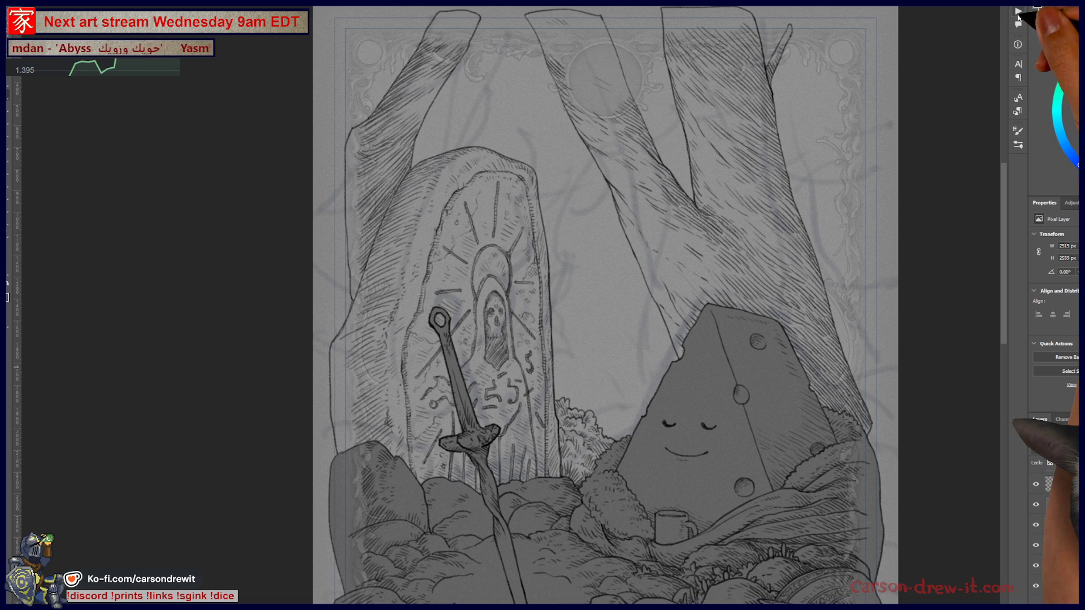
Run the BG Mask action, inspect it in Quick Mask, and fill the selection darker grey
click(1016, 67)
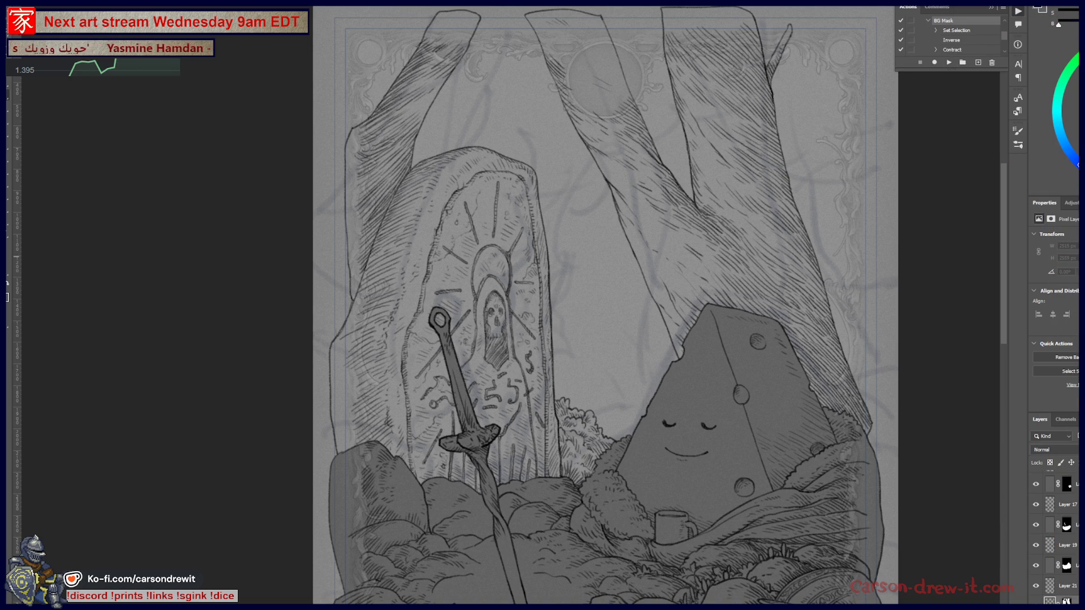
key(q)
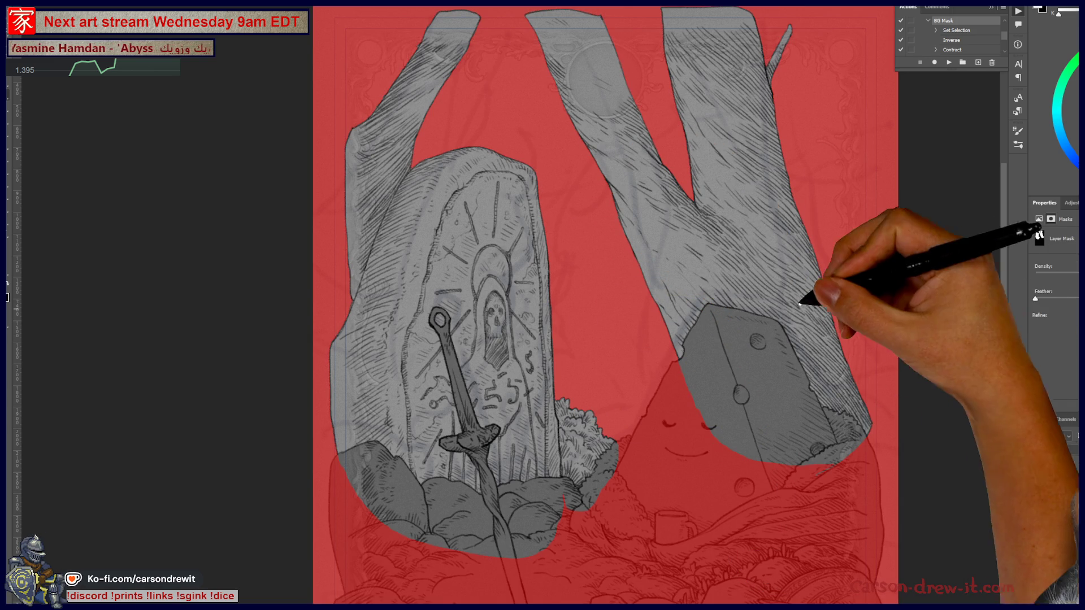
mouse_move(734, 88)
mouse_down()
mouse_move(729, 79)
mouse_move(778, 146)
mouse_up()
scroll(779, 146, down, 5)
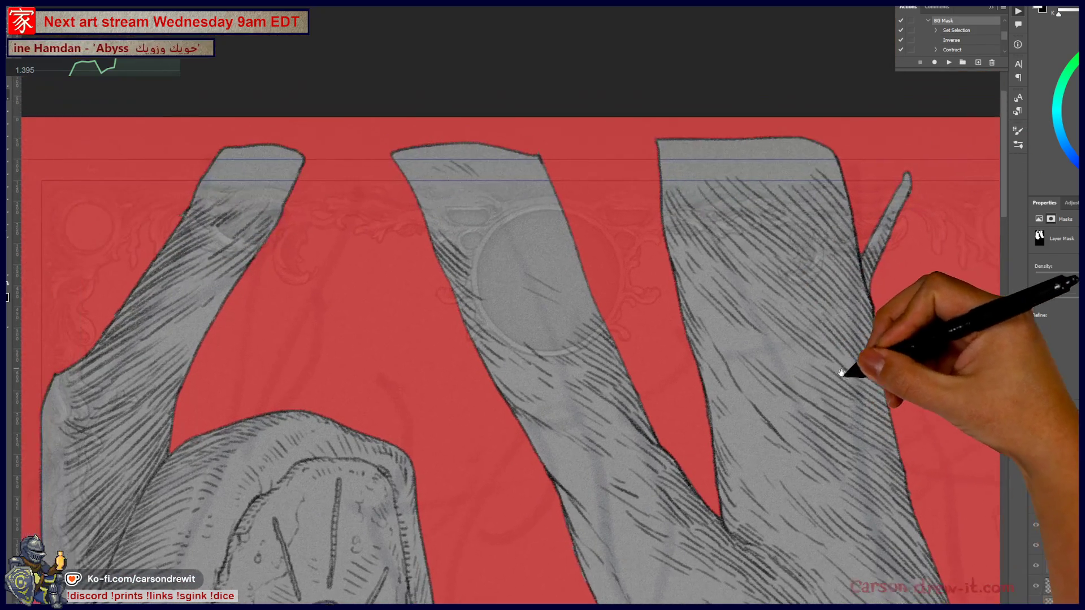
scroll(605, 237, up, 5)
scroll(579, 223, up, 2)
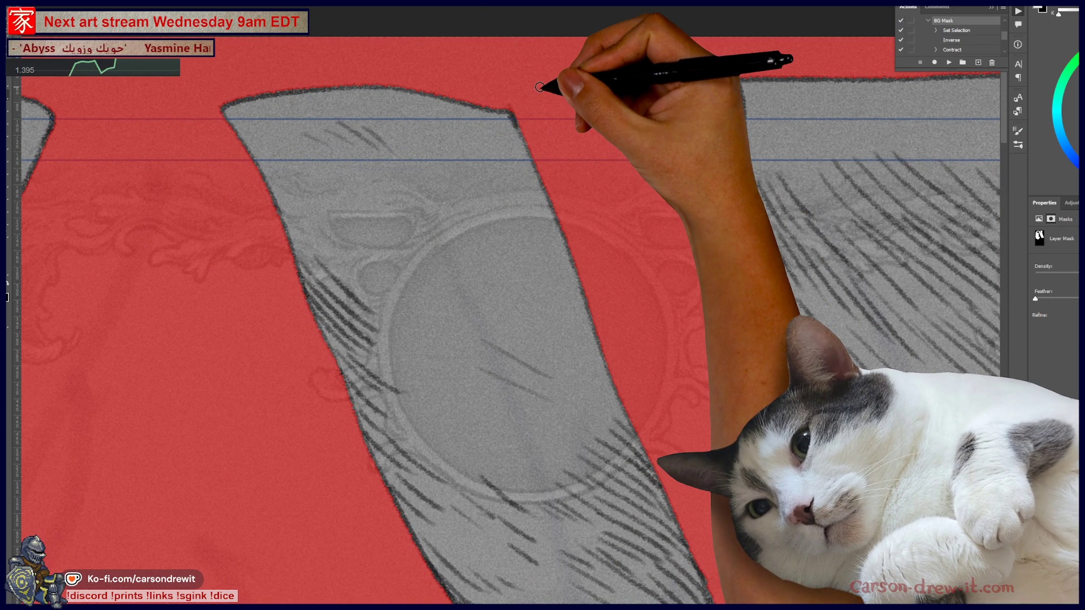
mouse_move(540, 87)
mouse_down()
mouse_move(574, 262)
mouse_move(667, 148)
mouse_move(703, 235)
mouse_move(690, 213)
mouse_move(703, 223)
mouse_move(652, 349)
mouse_up()
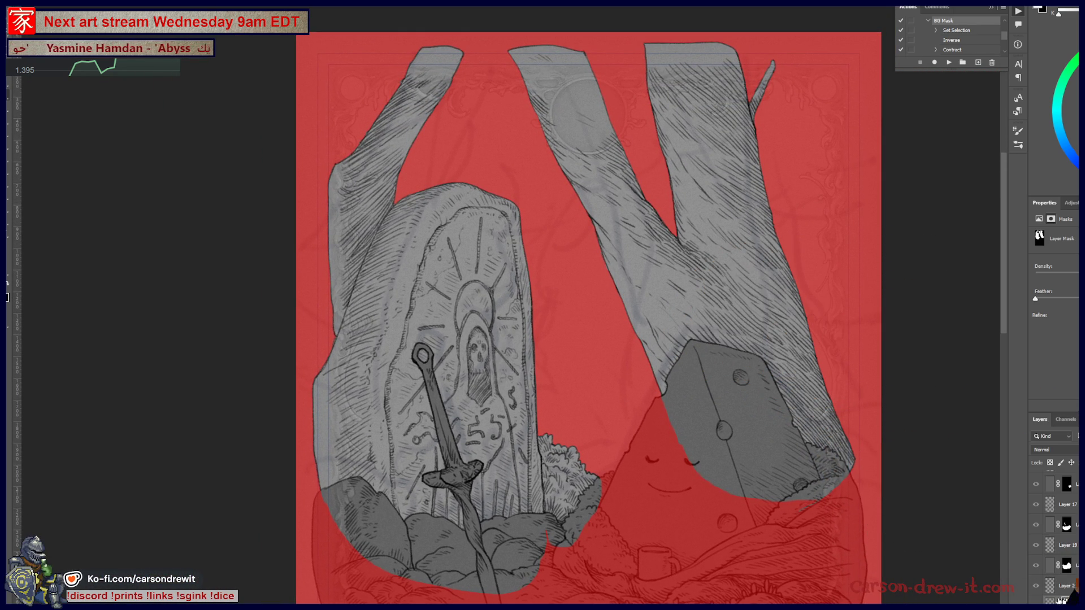
key(q)
key(alt+BackSpace)
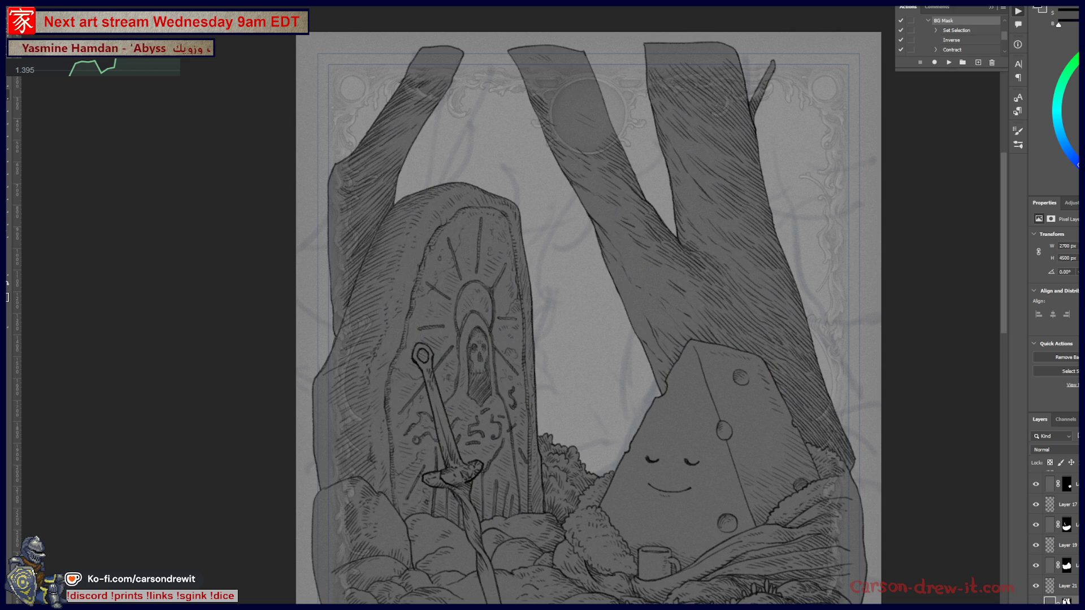
Fit and recentre the card on screen, then switch to Layer 12
drag(622, 415, 659, 344)
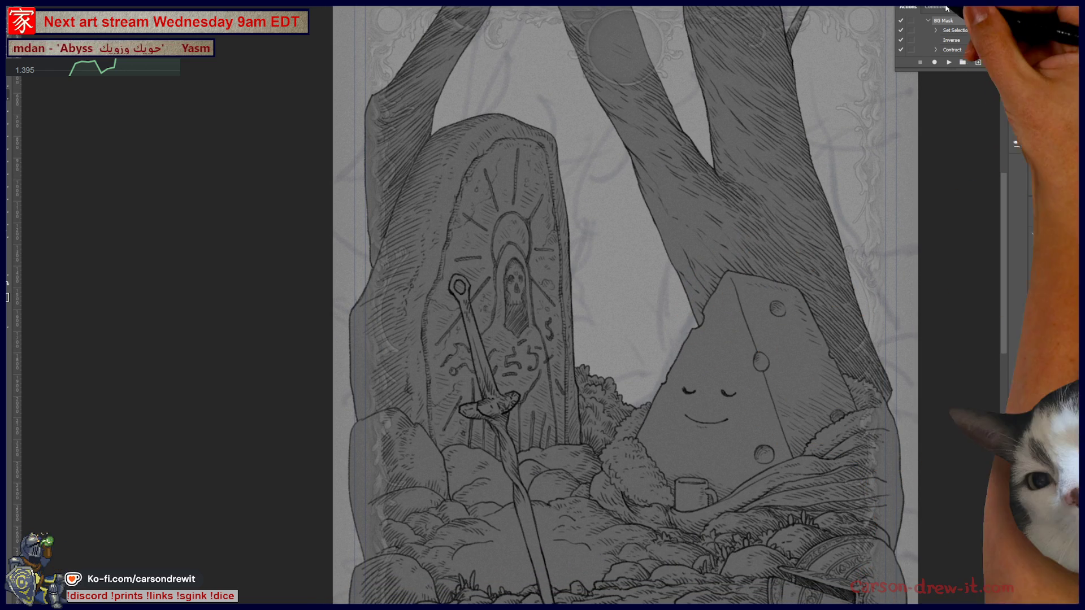
scroll(960, 34, down, 3)
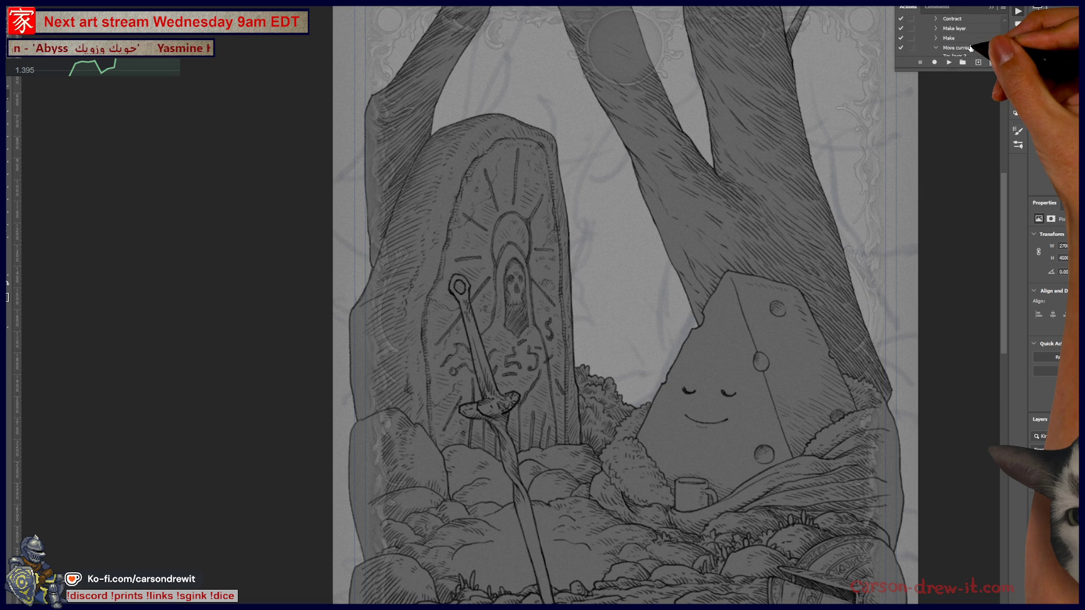
scroll(960, 48, up, 2)
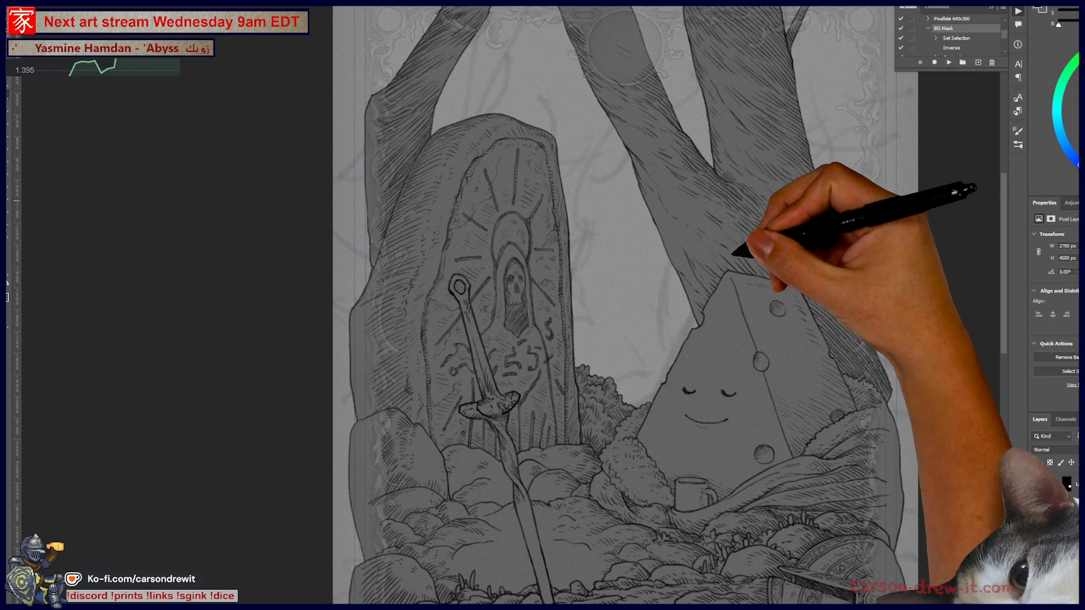
key(ctrl+0)
mouse_move(702, 249)
mouse_down()
mouse_move(678, 300)
mouse_move(654, 320)
mouse_move(661, 356)
mouse_move(644, 342)
mouse_up()
key(alt+bracketleft)
key(alt+bracketleft)
key(alt+bracketleft)
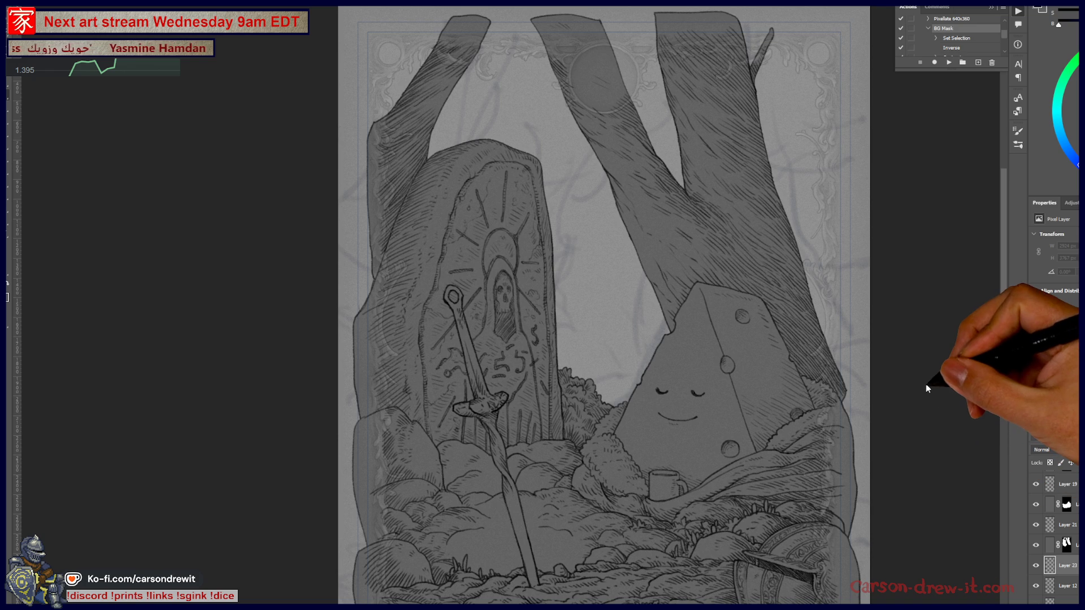
Ink vertical lines beside the grass and a retraced curve above the smiling pyramid
scroll(565, 282, up, 3)
scroll(729, 407, up, 2)
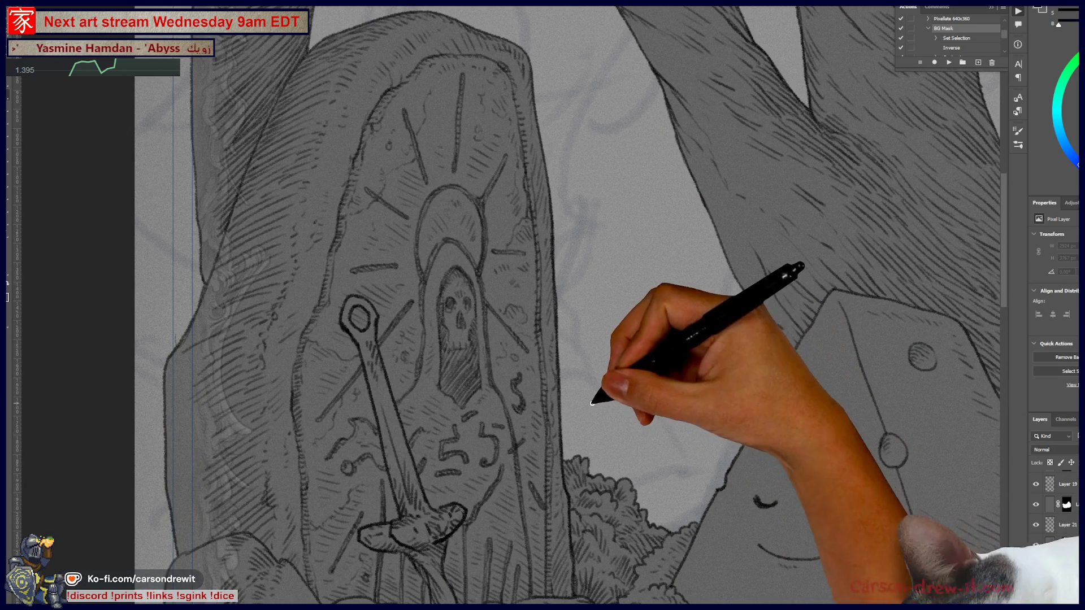
mouse_move(620, 480)
mouse_down()
mouse_move(615, 401)
mouse_move(668, 520)
mouse_up()
mouse_move(630, 409)
mouse_down()
mouse_move(640, 406)
mouse_move(680, 497)
mouse_move(675, 510)
mouse_up()
drag(644, 326, 746, 379)
drag(645, 323, 707, 343)
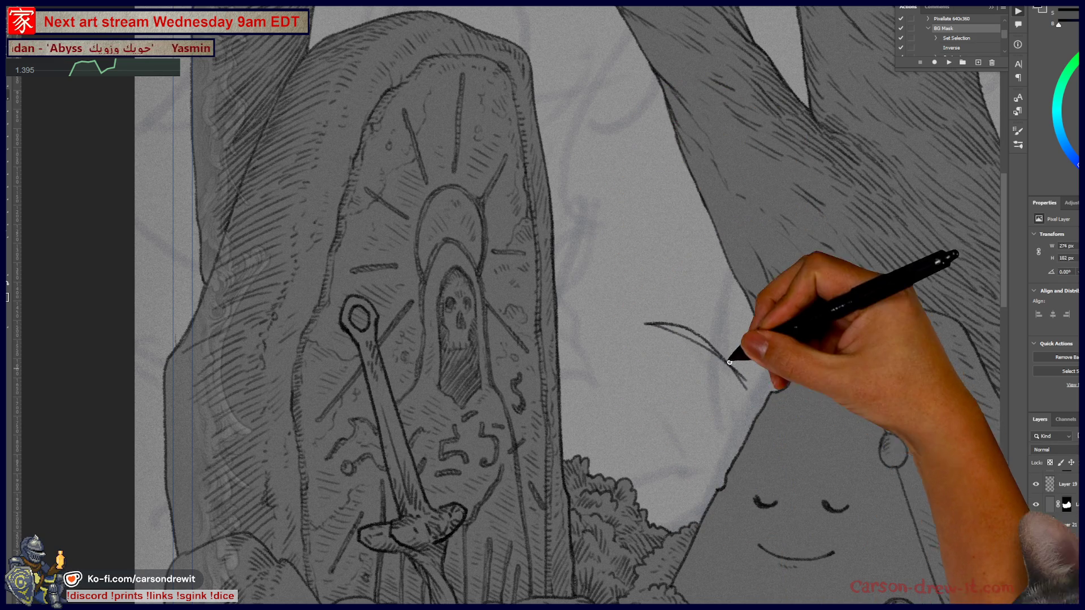
drag(649, 323, 712, 342)
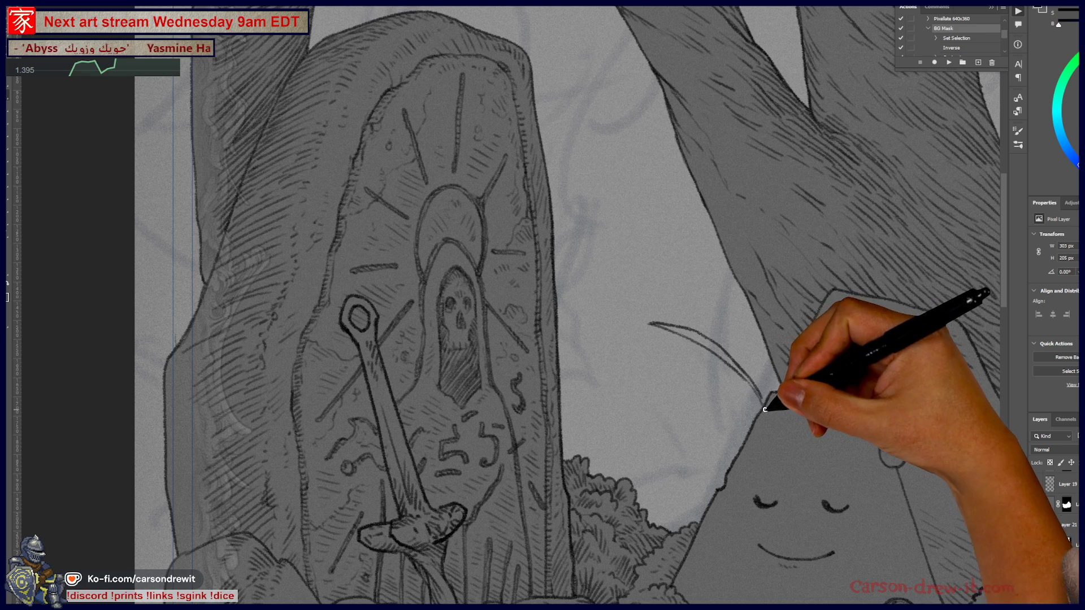
Draw a tuft of grass blades near the stone's tip, plus a short dash beside it
drag(761, 414, 762, 403)
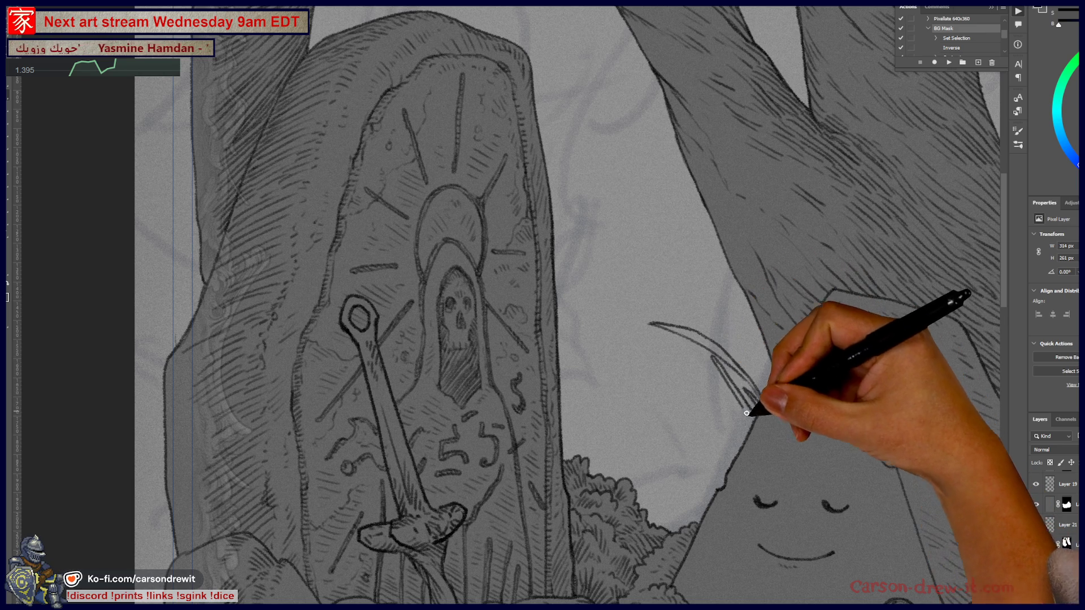
drag(743, 414, 761, 395)
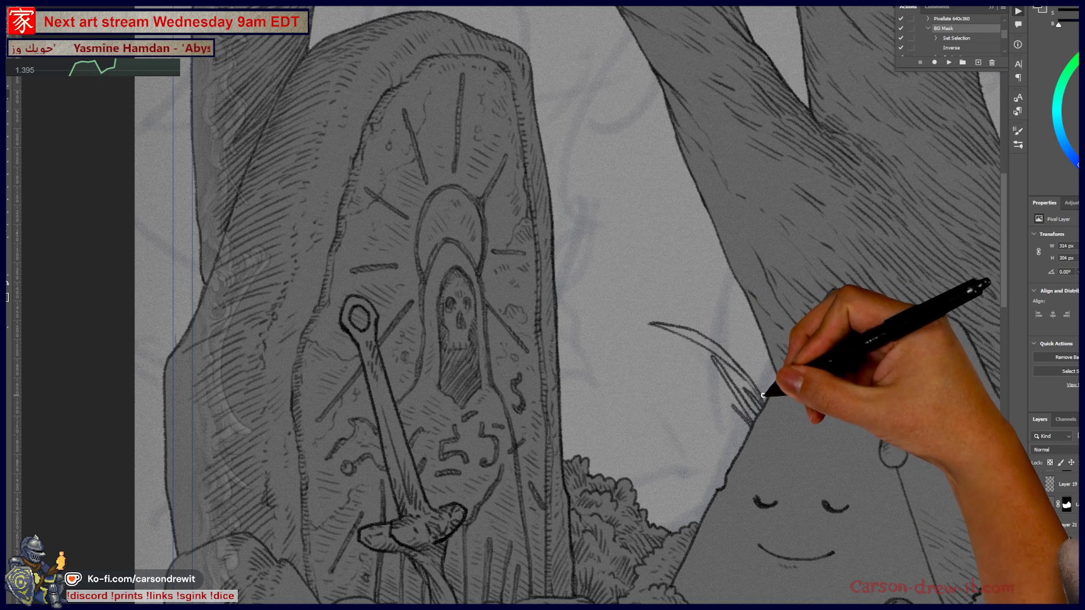
drag(762, 395, 713, 353)
mouse_move(701, 281)
mouse_down()
mouse_move(734, 317)
mouse_move(758, 380)
mouse_up()
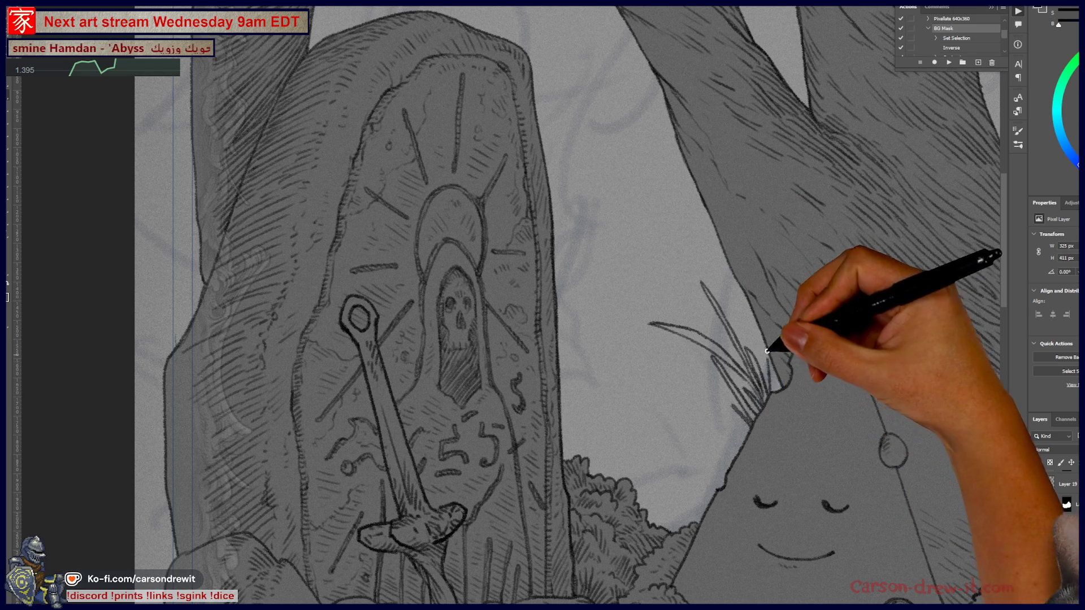
drag(873, 426, 879, 432)
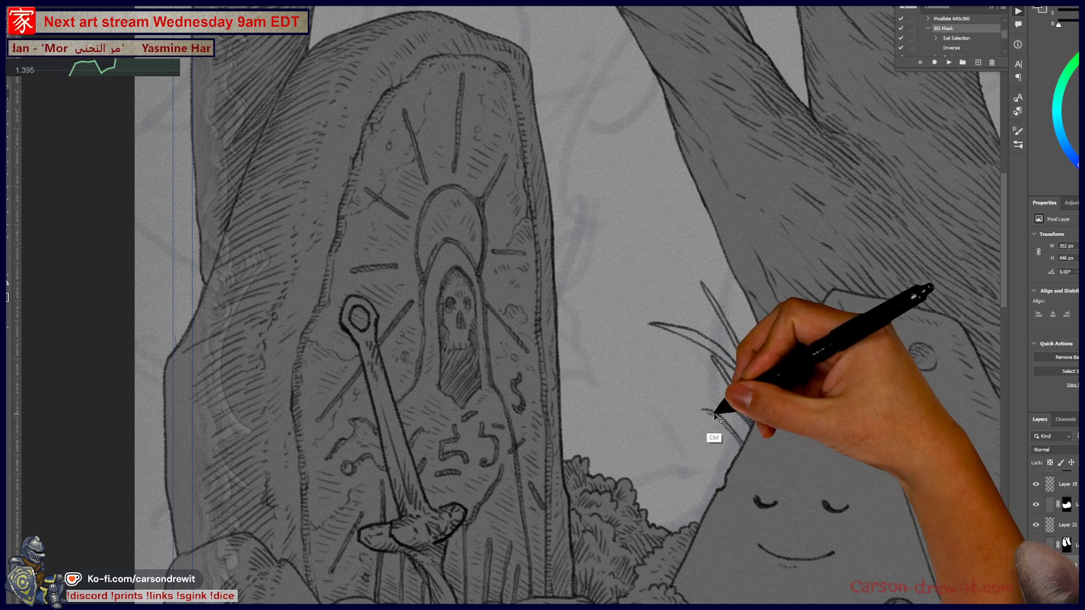
mouse_move(655, 398)
mouse_down()
mouse_move(716, 414)
mouse_move(710, 380)
mouse_move(737, 423)
mouse_up()
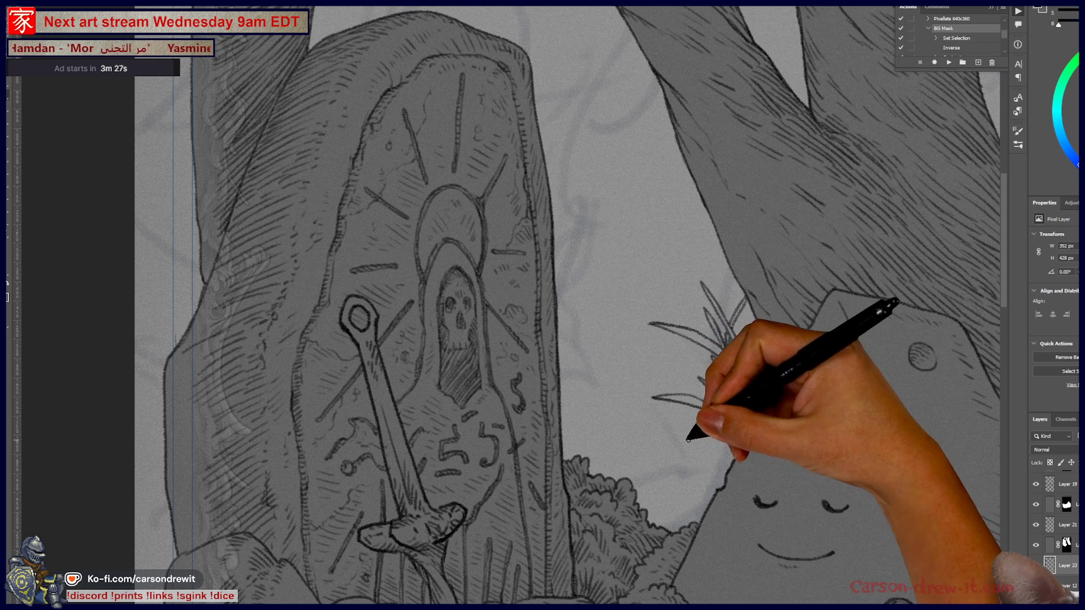
Ink more grass blades beside the smiling stone, extending the tuft down toward the bushes
mouse_move(698, 444)
mouse_down()
mouse_move(702, 424)
mouse_move(738, 448)
mouse_move(734, 465)
mouse_move(717, 402)
mouse_move(729, 430)
mouse_move(728, 390)
mouse_move(729, 418)
mouse_up()
key(ctrl)
mouse_move(709, 395)
mouse_down()
mouse_move(695, 364)
mouse_move(728, 394)
mouse_up()
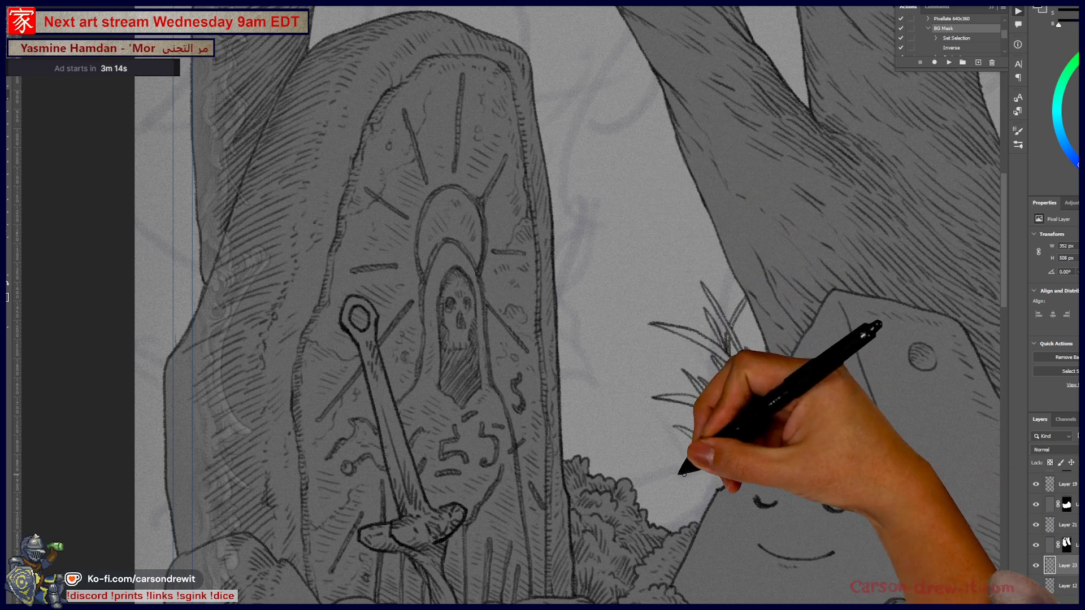
mouse_move(673, 467)
mouse_down()
mouse_move(707, 456)
mouse_move(695, 456)
mouse_move(711, 502)
mouse_move(709, 460)
mouse_up()
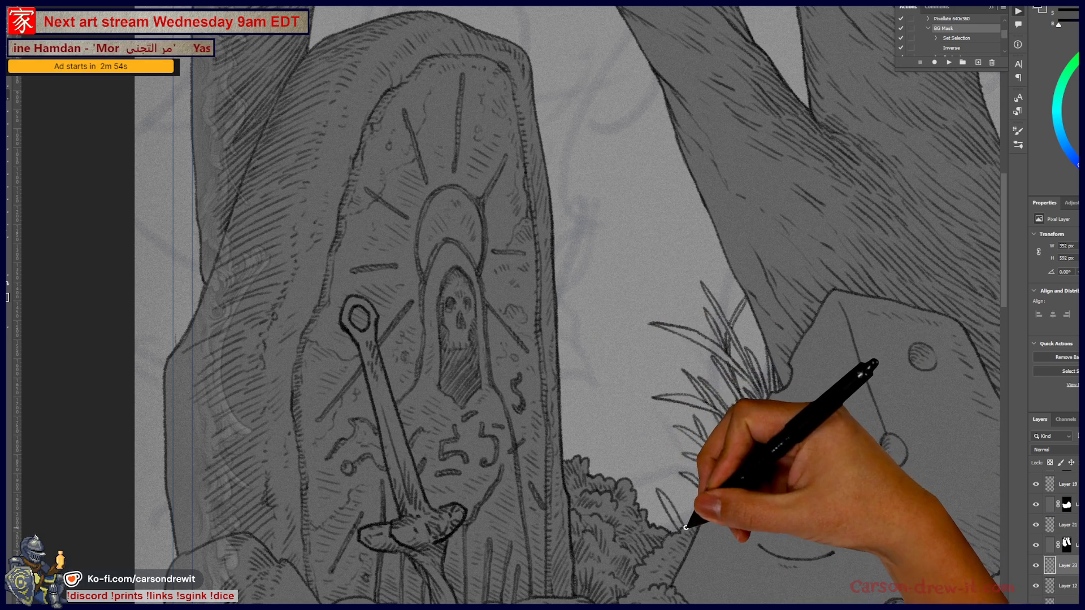
drag(681, 500, 659, 467)
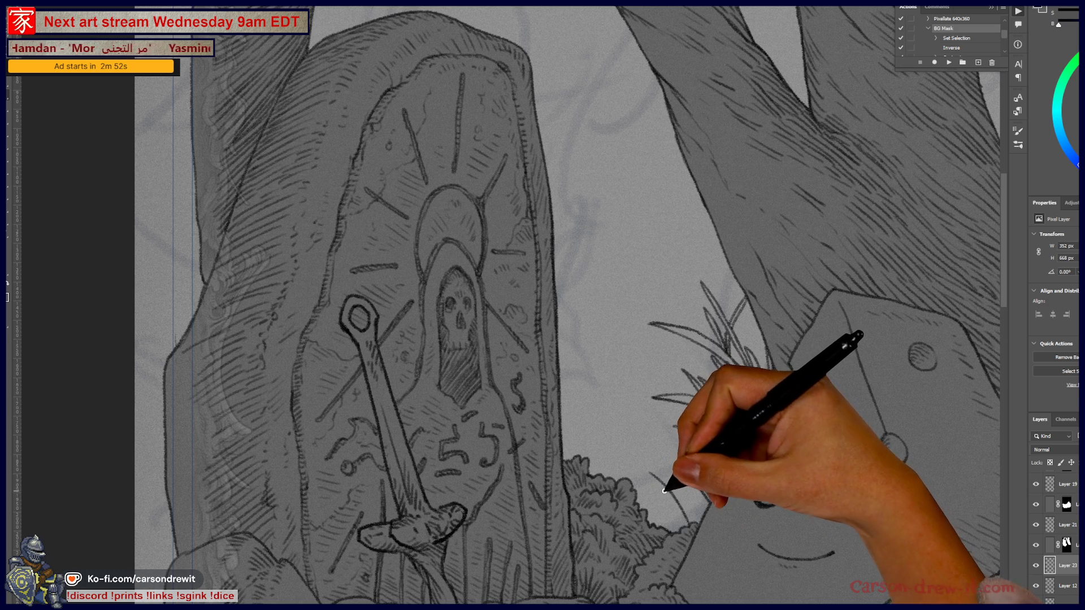
drag(688, 532, 661, 460)
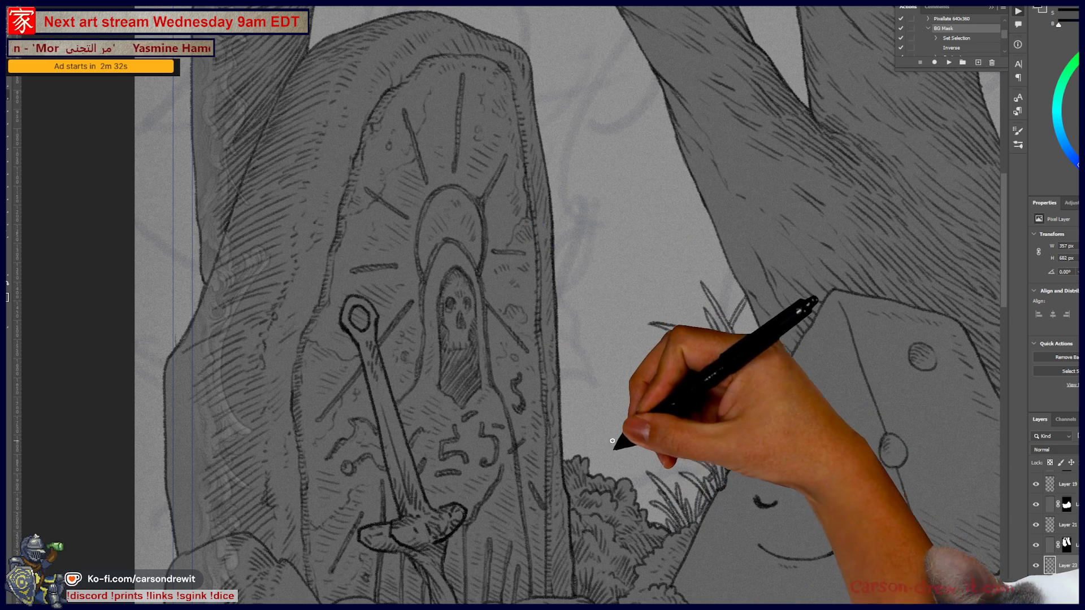
drag(616, 463, 594, 383)
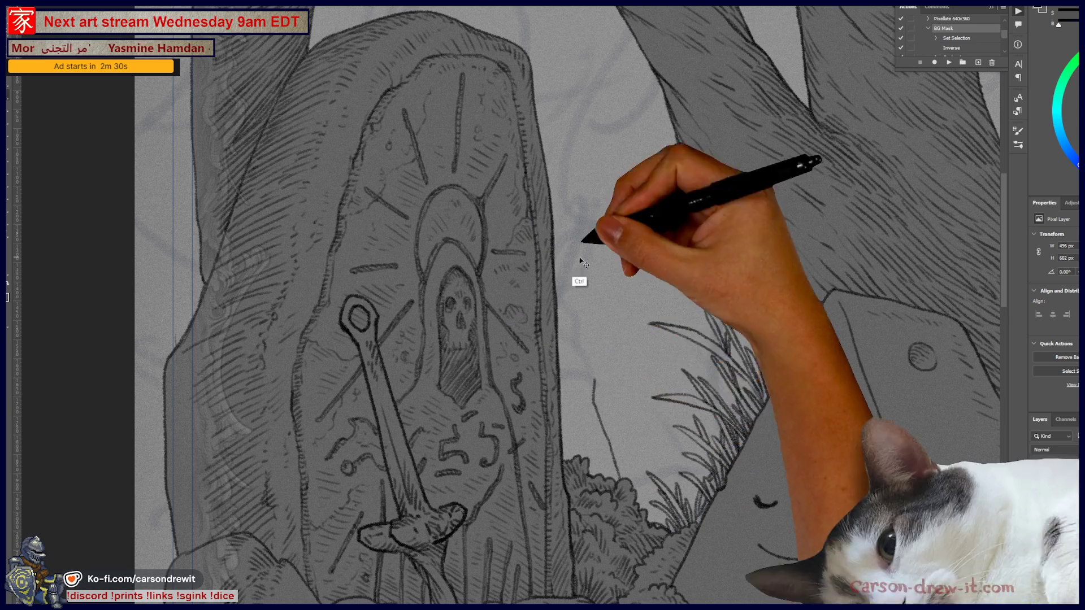
Ink the ridge line behind the grass, redoing a bad stroke, then bring up the Bandcamp album page
drag(557, 241, 612, 359)
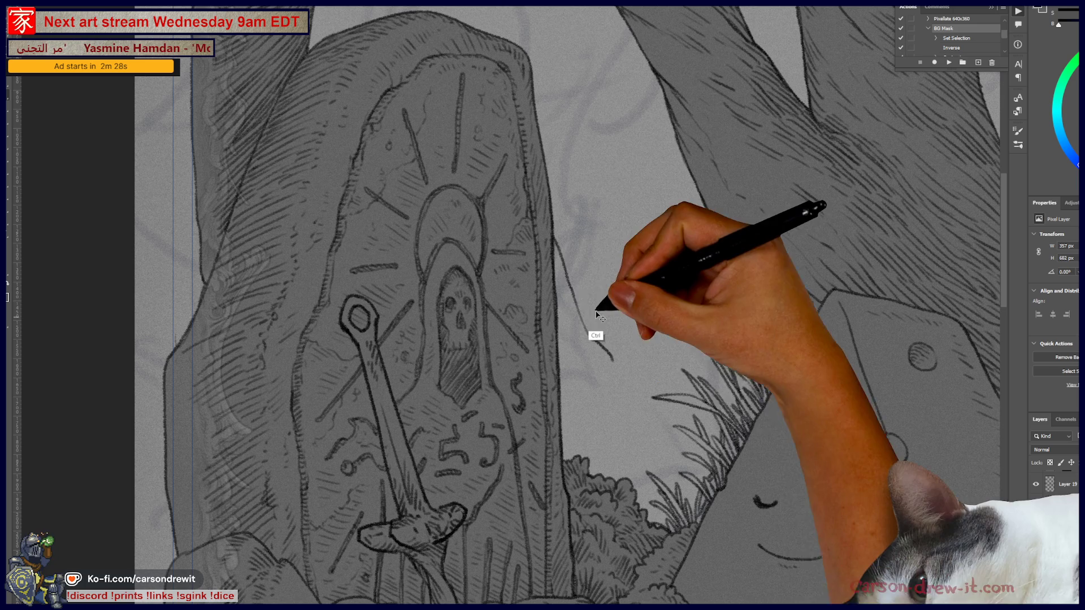
key(ctrl+z)
mouse_move(560, 308)
mouse_down()
mouse_move(610, 358)
mouse_move(624, 396)
mouse_move(648, 408)
mouse_up()
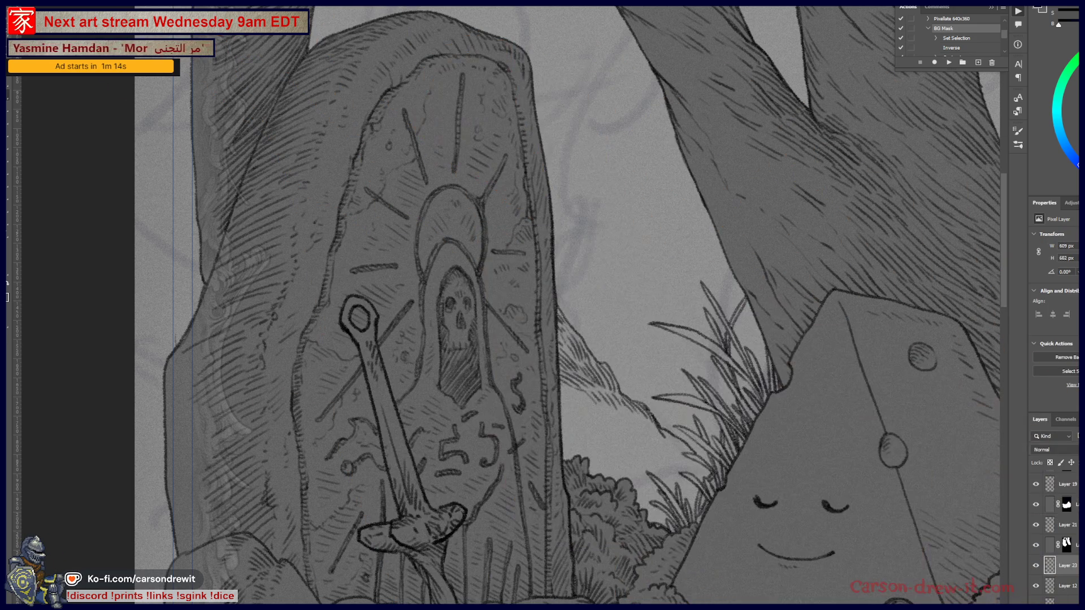
key(alt+Tab)
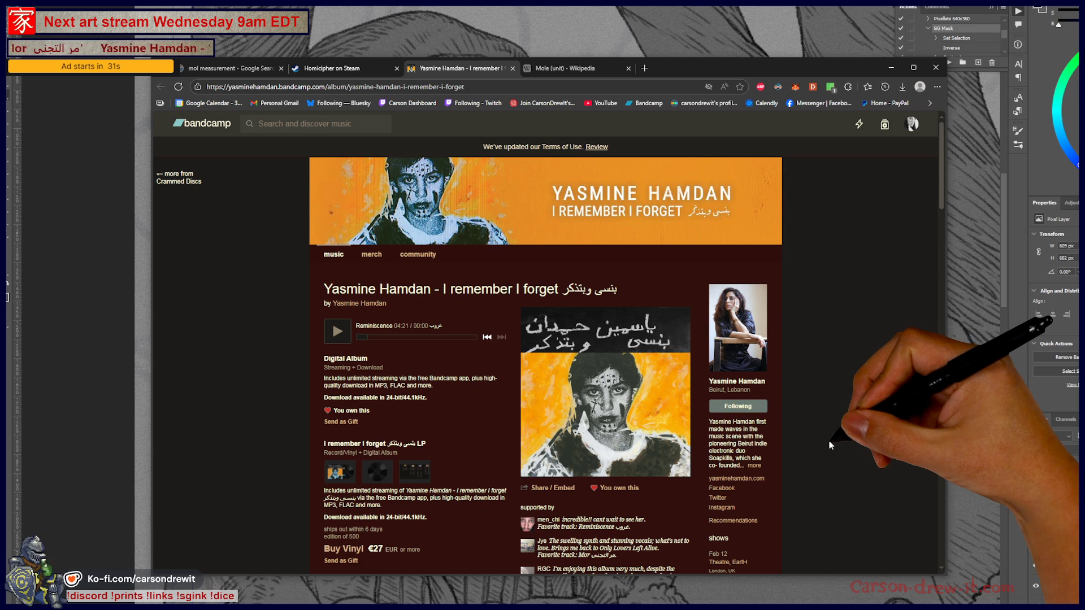
Scroll through the 'I remember I forget' album page, then minimize the browser
scroll(776, 342, down, 5)
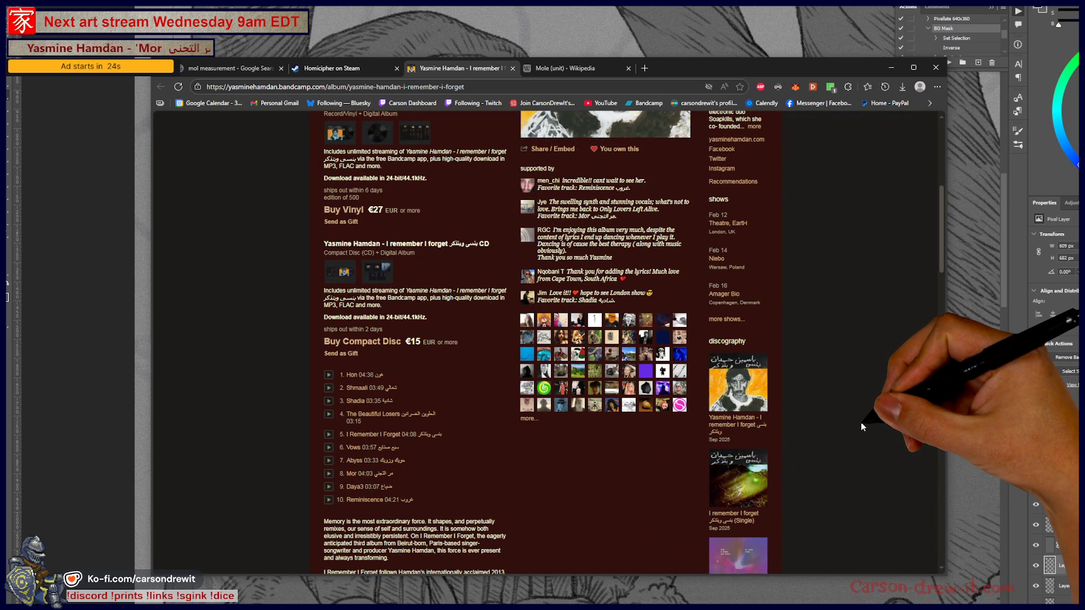
scroll(823, 432, up, 3)
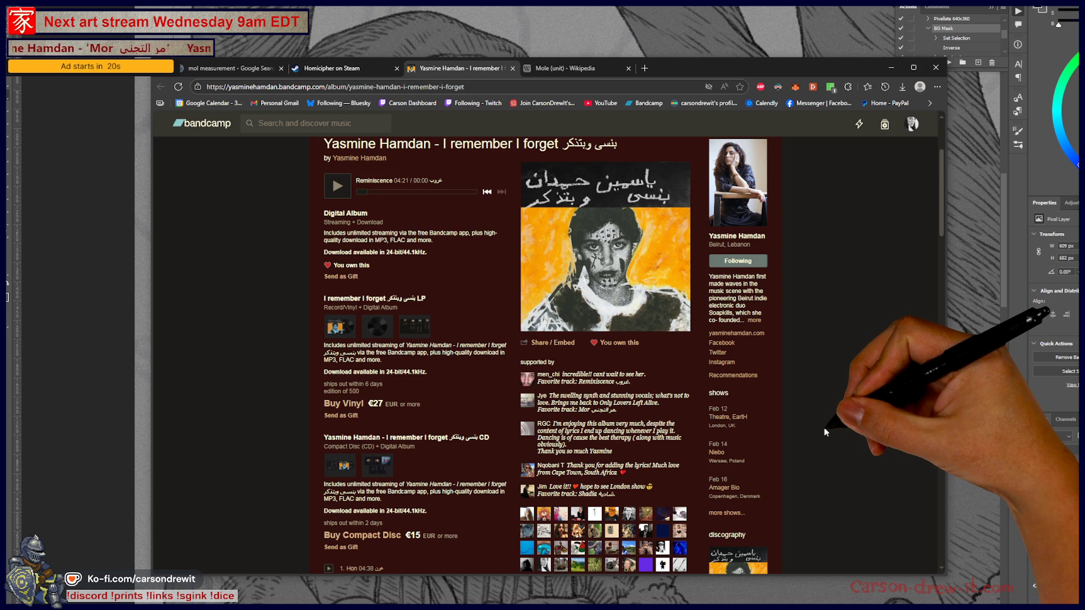
scroll(823, 427, up, 2)
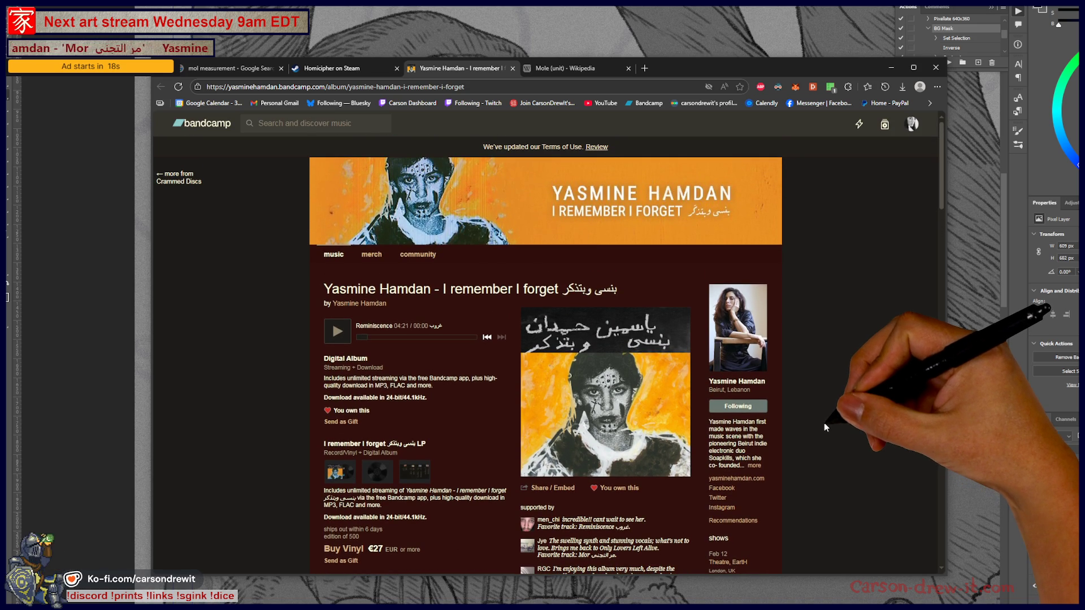
scroll(832, 300, down, 5)
scroll(833, 318, down, 3)
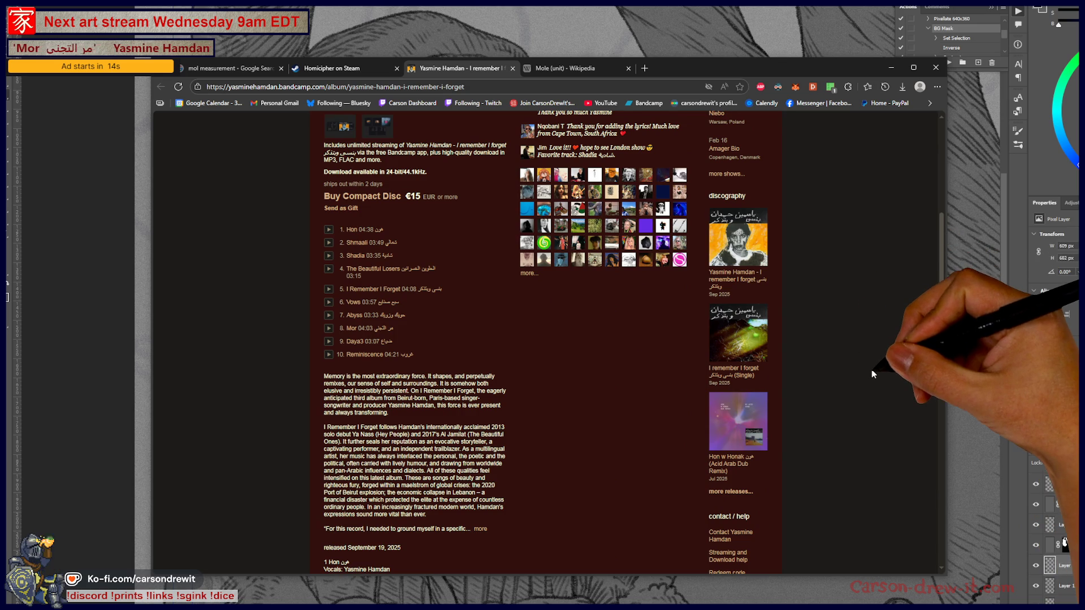
scroll(872, 373, up, 9)
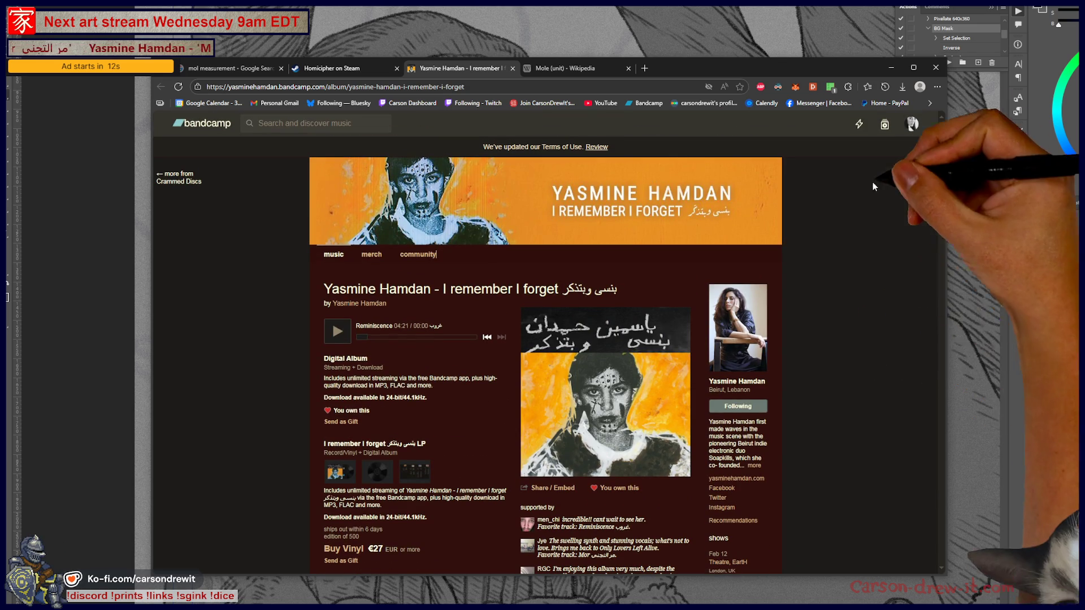
click(891, 67)
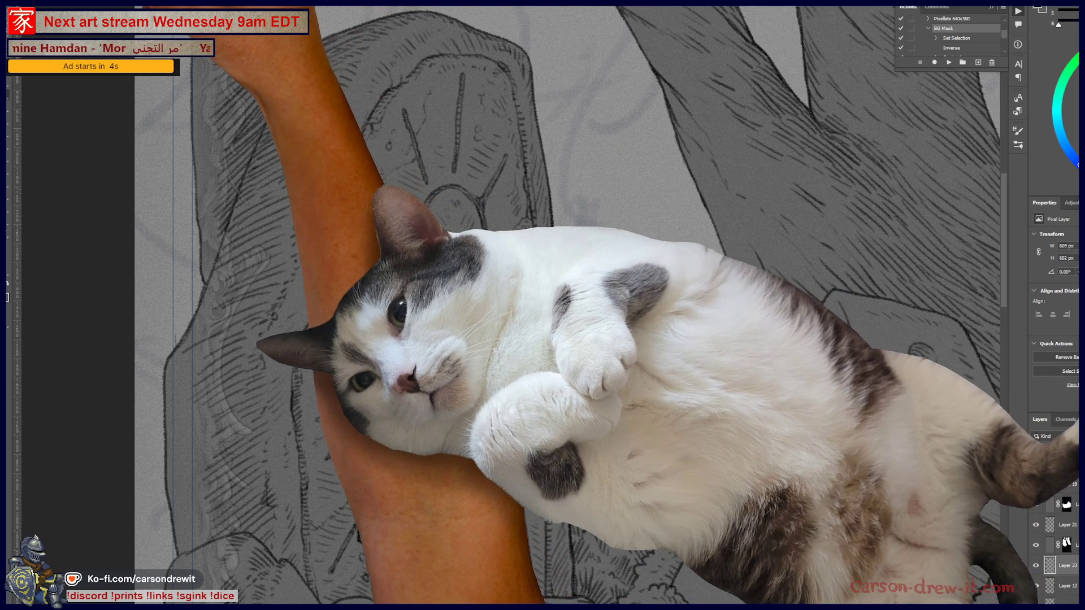
key(ctrl+Tab)
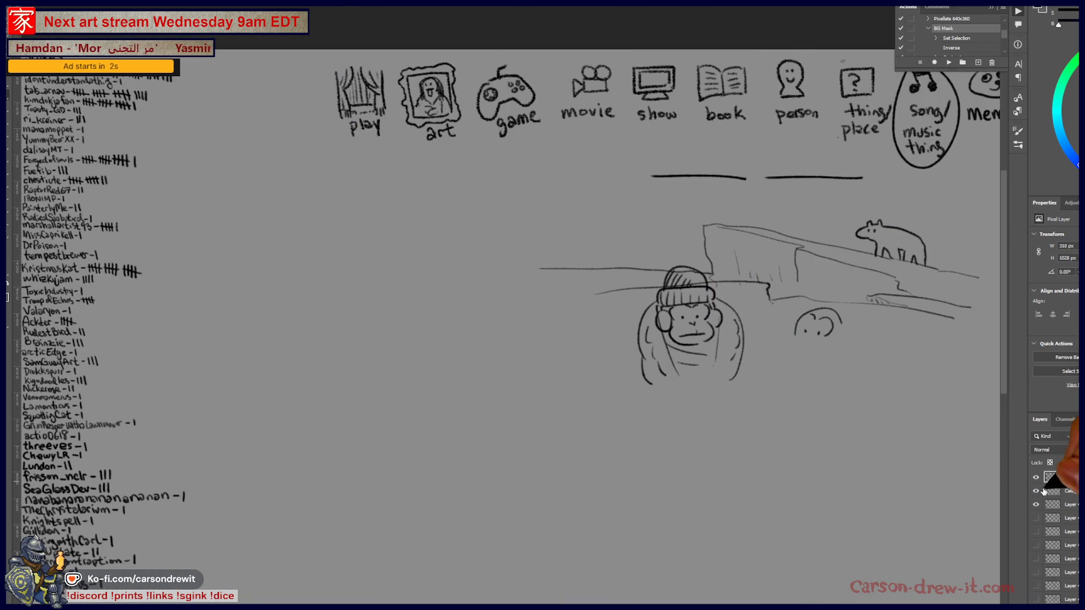
click(1036, 477)
click(1036, 477)
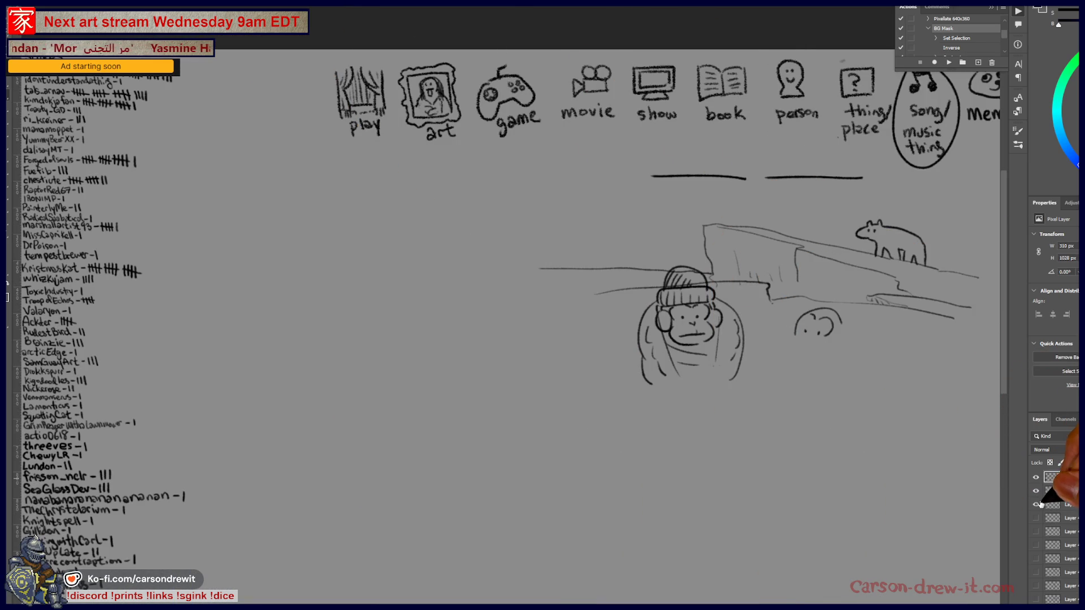
click(1036, 504)
click(1037, 505)
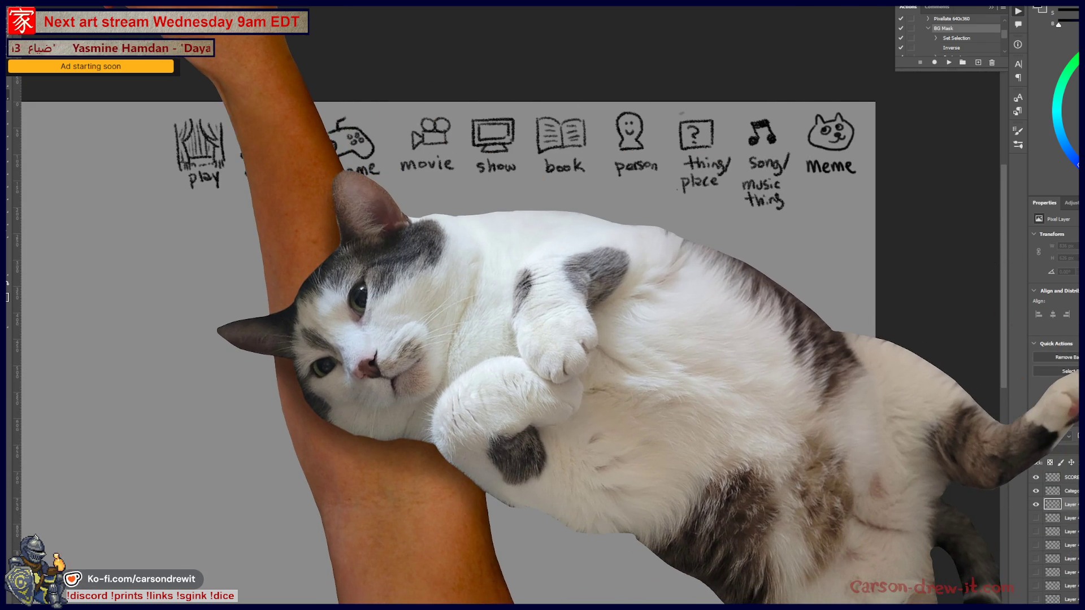
click(34, 25)
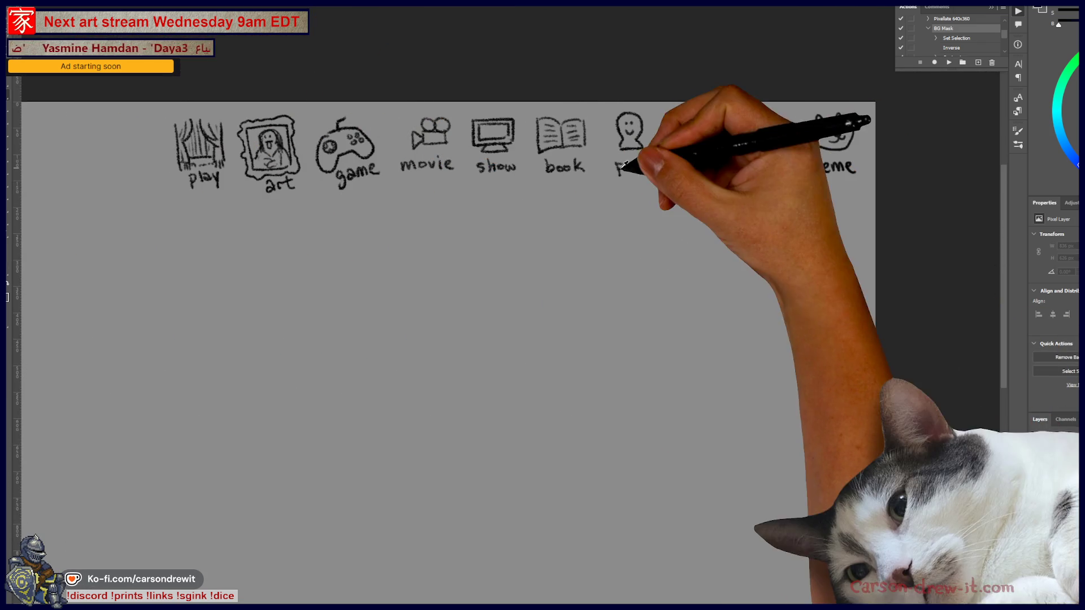
scroll(598, 141, up, 2)
Zoom in on the stick figures and give the second figure legs, feet and a small hand
drag(671, 273, 797, 343)
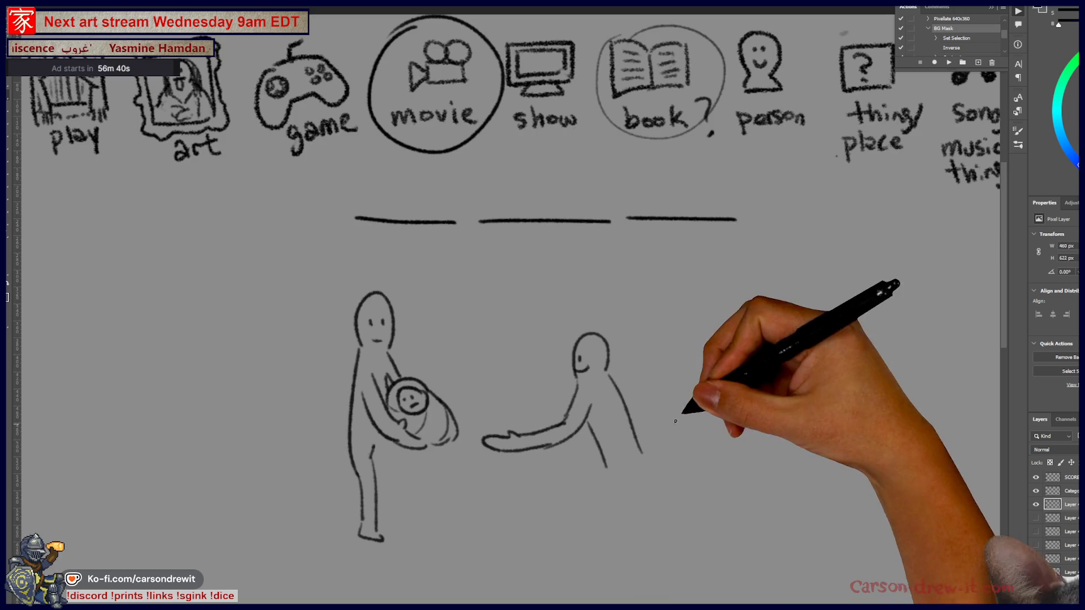
drag(603, 527, 585, 551)
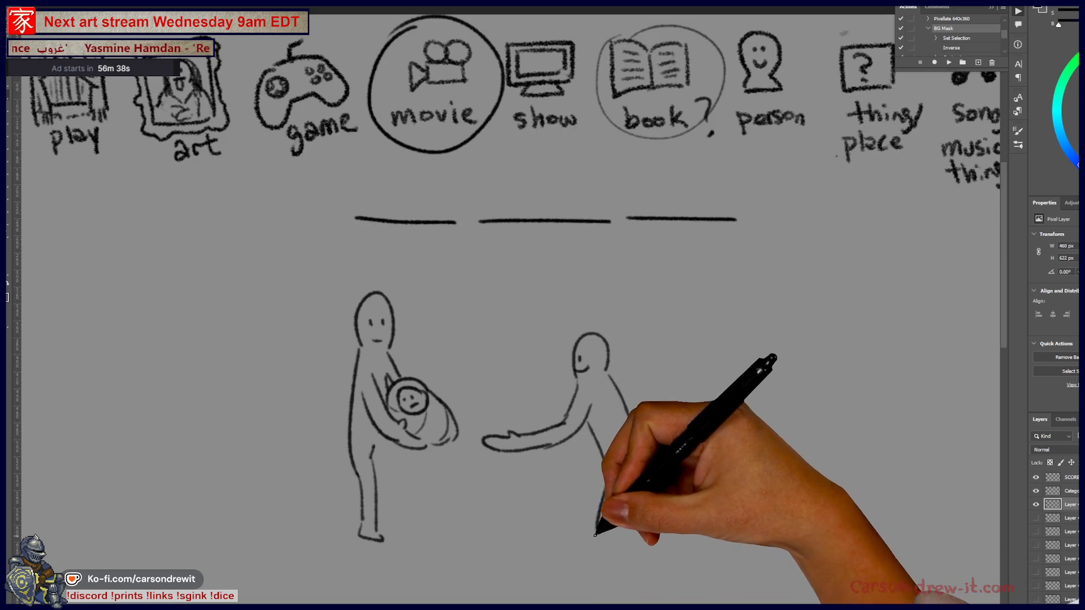
drag(625, 474, 640, 542)
mouse_move(643, 454)
mouse_down()
mouse_move(655, 534)
mouse_move(644, 550)
mouse_up()
mouse_move(640, 432)
mouse_down()
mouse_move(655, 451)
mouse_move(675, 452)
mouse_up()
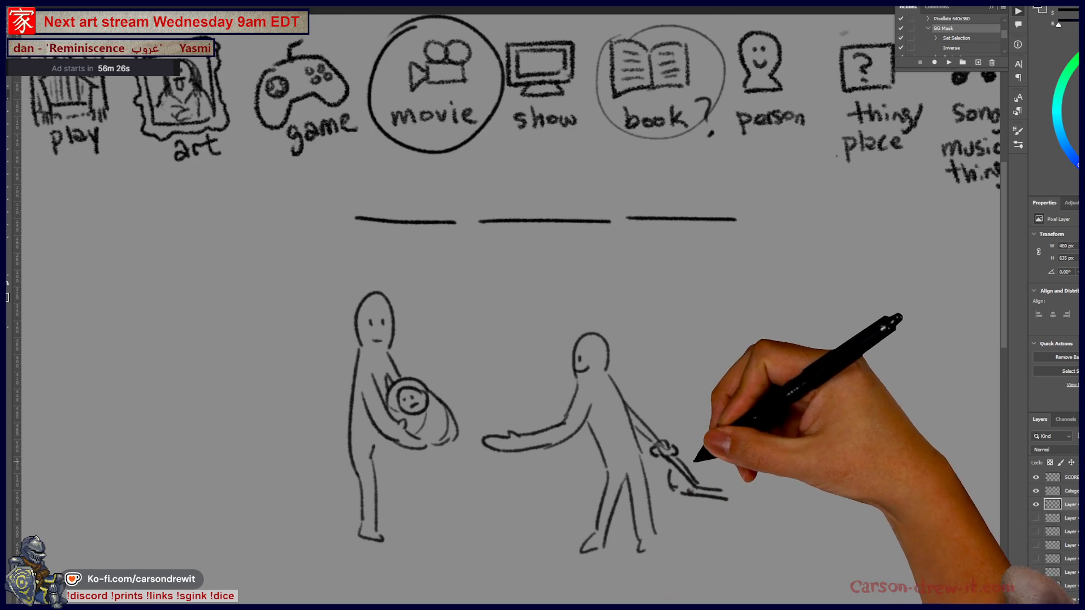
Draw the stacked boxes' base lines beside the broom and the mound outline, with hatching
drag(690, 460, 833, 463)
mouse_move(683, 494)
mouse_down()
mouse_move(785, 500)
mouse_move(887, 487)
mouse_up()
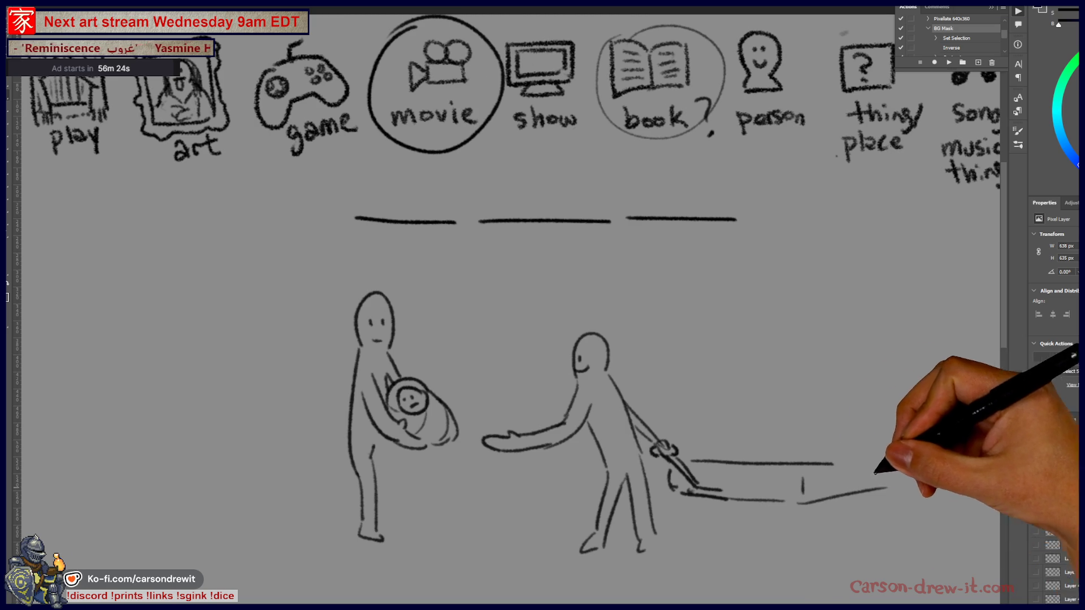
mouse_move(690, 425)
mouse_down()
mouse_move(770, 283)
mouse_move(898, 362)
mouse_move(918, 398)
mouse_up()
drag(690, 437, 725, 446)
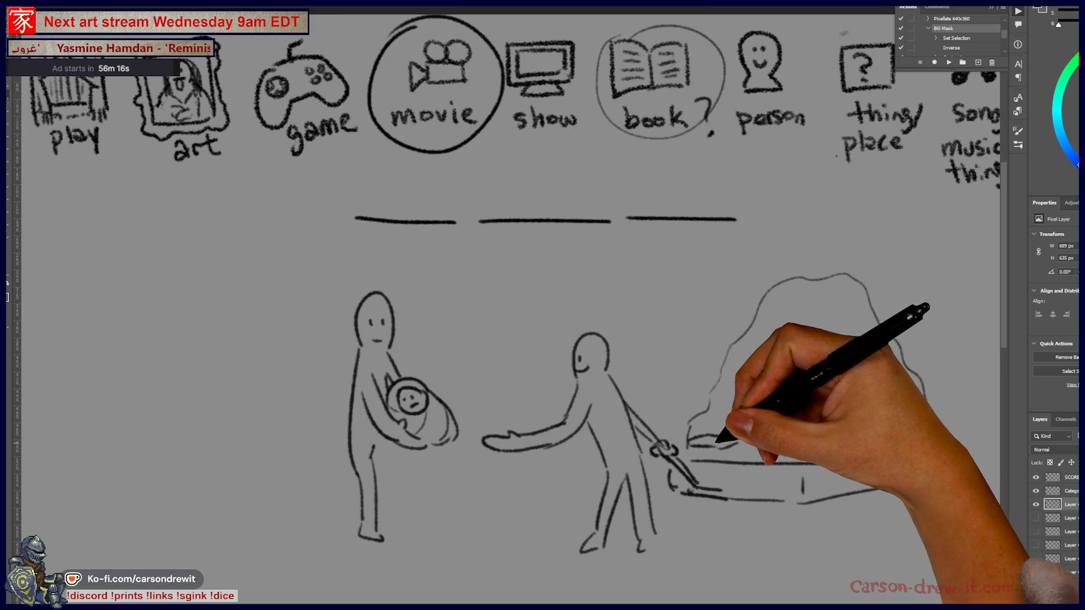
drag(692, 459, 724, 453)
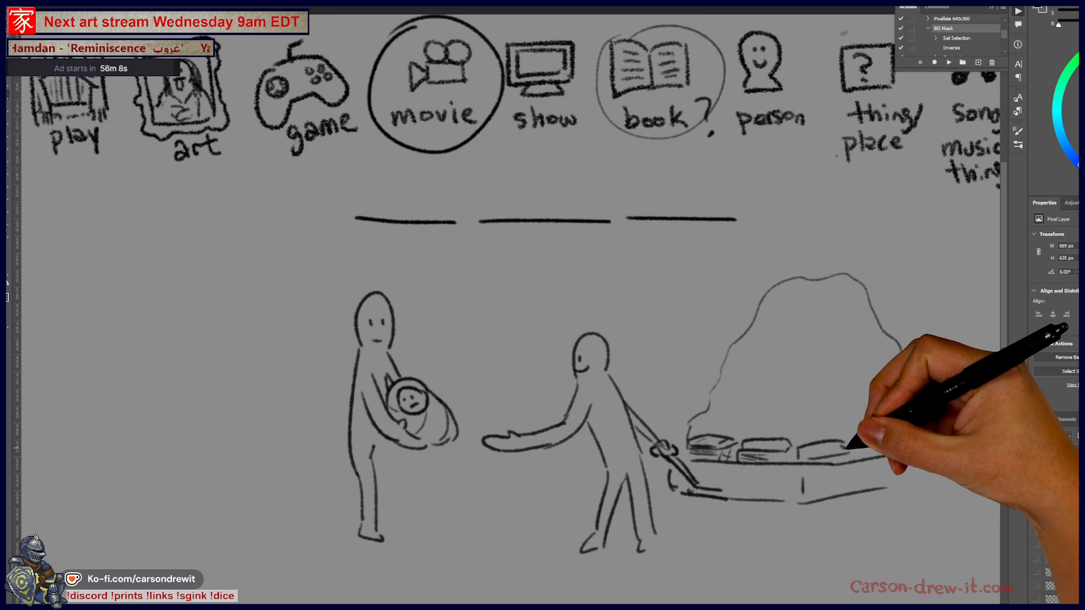
drag(814, 452, 848, 458)
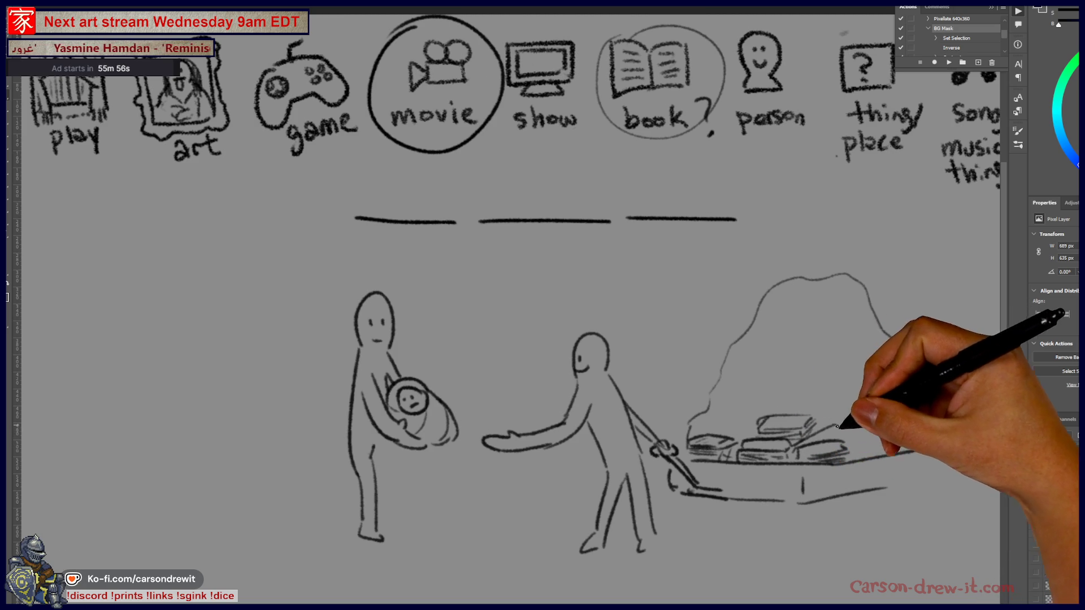
Extend the pile's base, outline the mound's right side, write $$ inside, then hide the doodle layer
drag(740, 391, 859, 399)
drag(847, 464, 931, 449)
drag(864, 294, 928, 404)
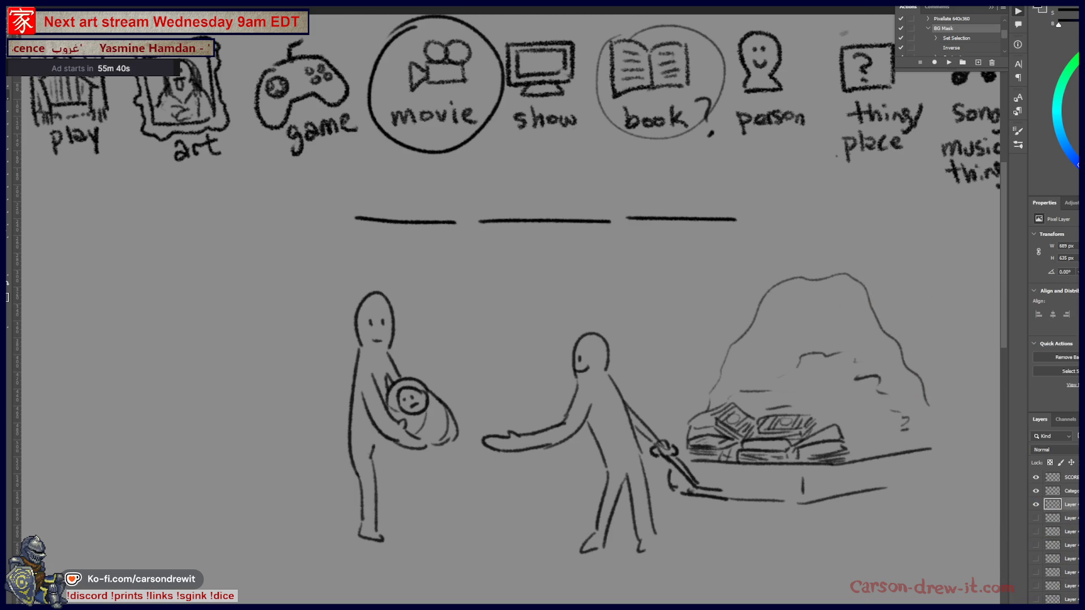
drag(814, 327, 803, 350)
mouse_move(810, 322)
mouse_down()
mouse_move(810, 353)
mouse_move(833, 338)
mouse_move(828, 354)
mouse_up()
drag(836, 325, 837, 358)
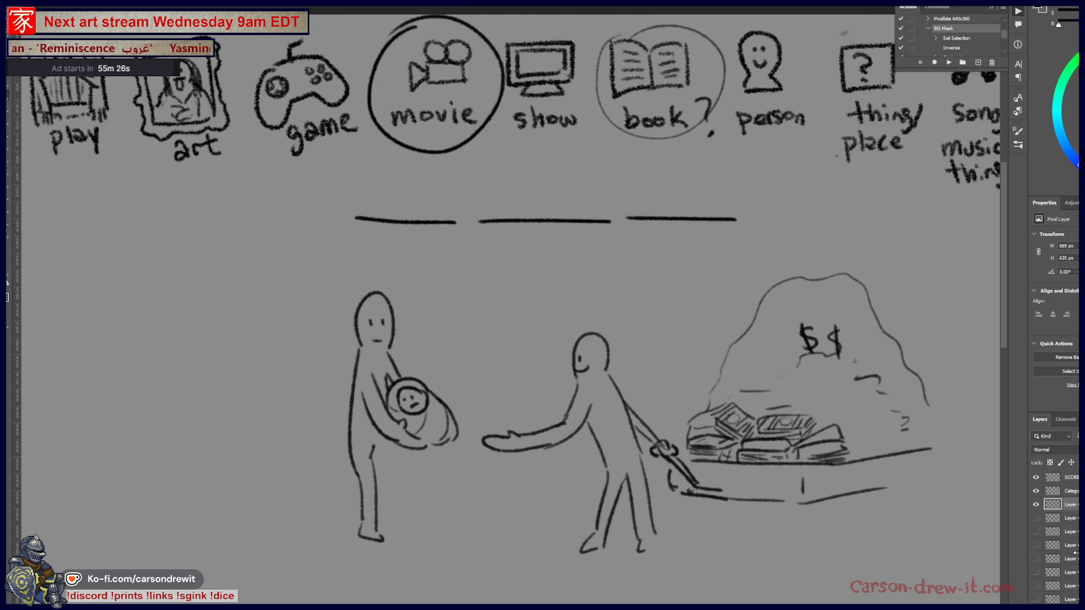
click(1036, 505)
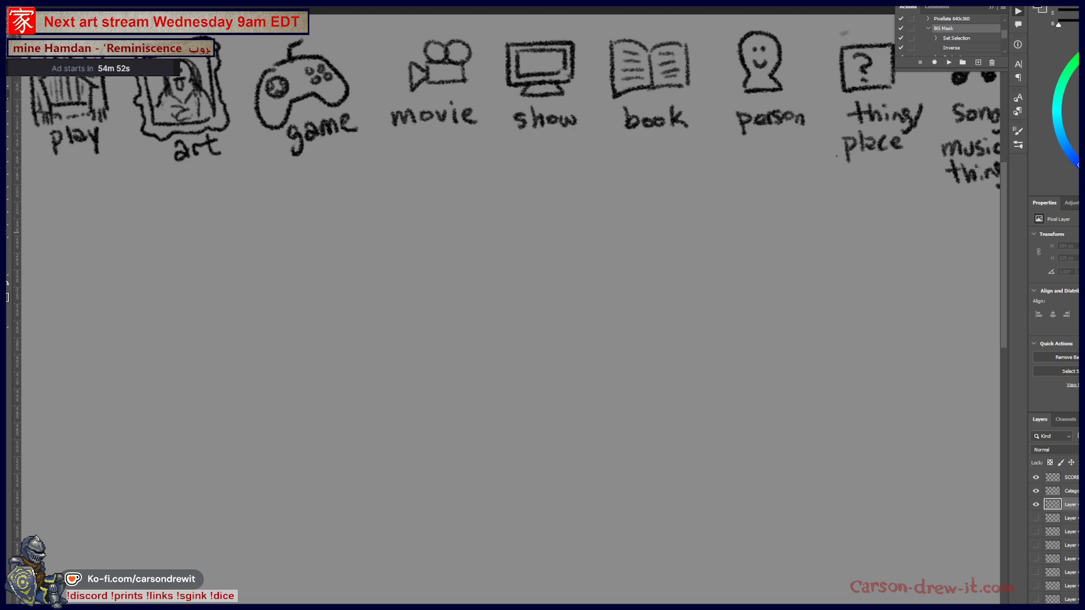
Circle the movie and book categories and draw a row of answer blanks below the icons
scroll(509, 339, up, 3)
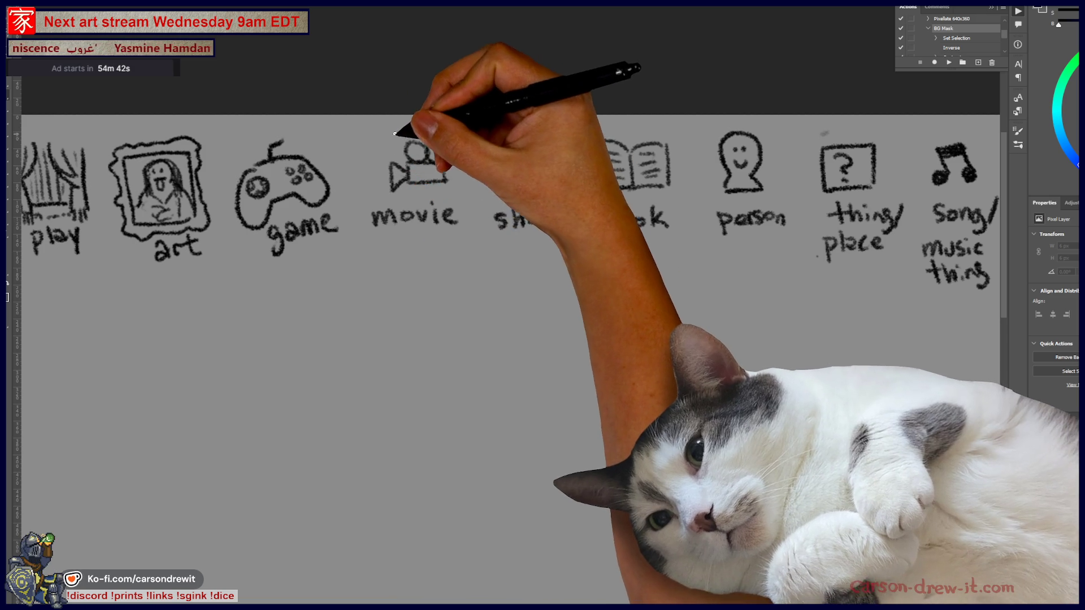
mouse_move(411, 129)
mouse_down()
mouse_move(424, 230)
mouse_move(411, 130)
mouse_up()
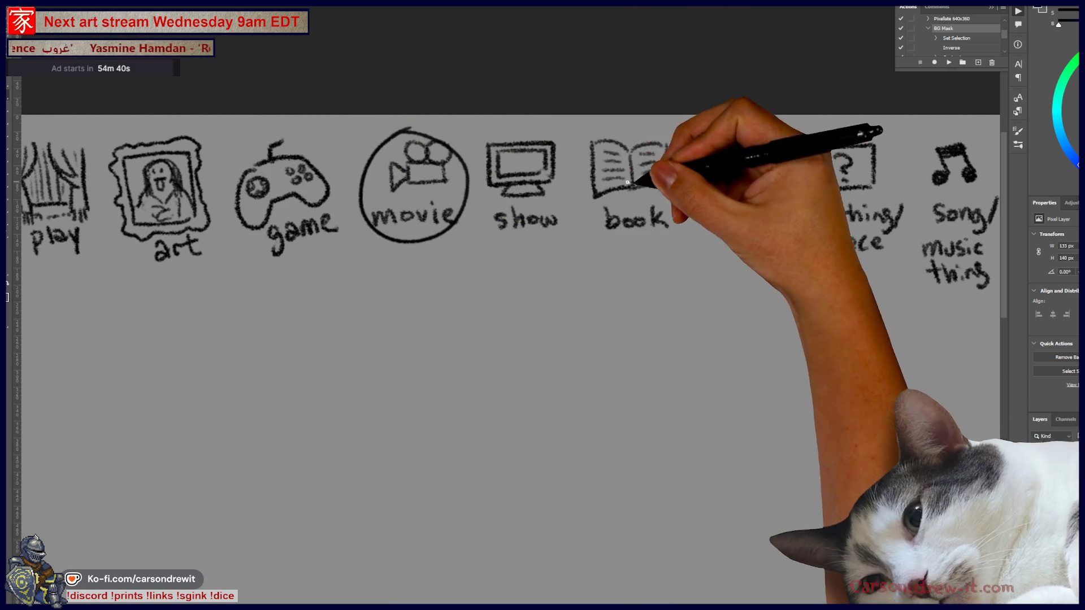
drag(636, 130, 687, 222)
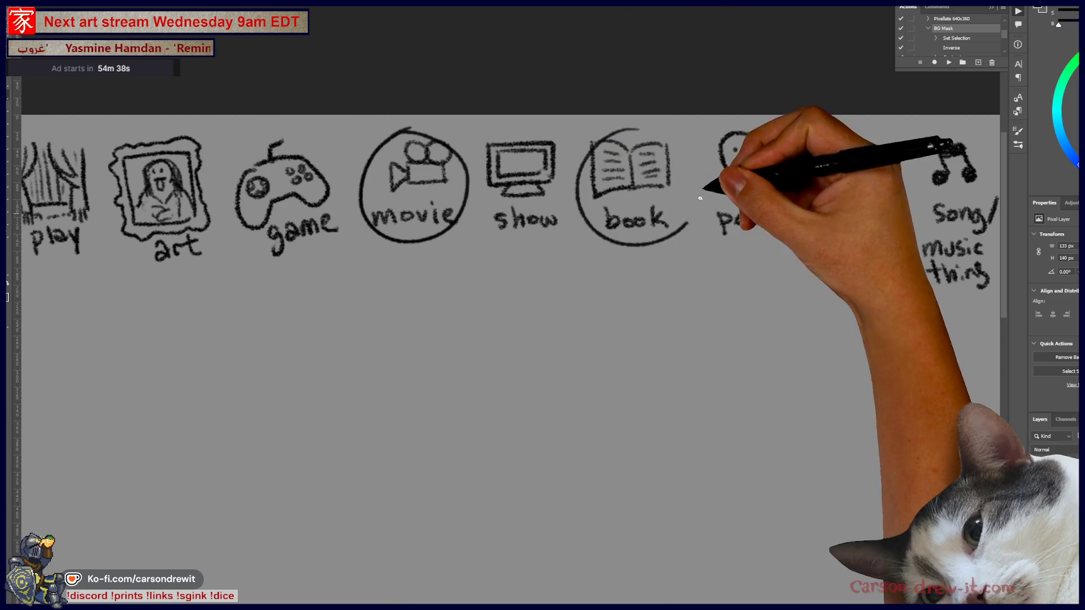
scroll(501, 339, down, 2)
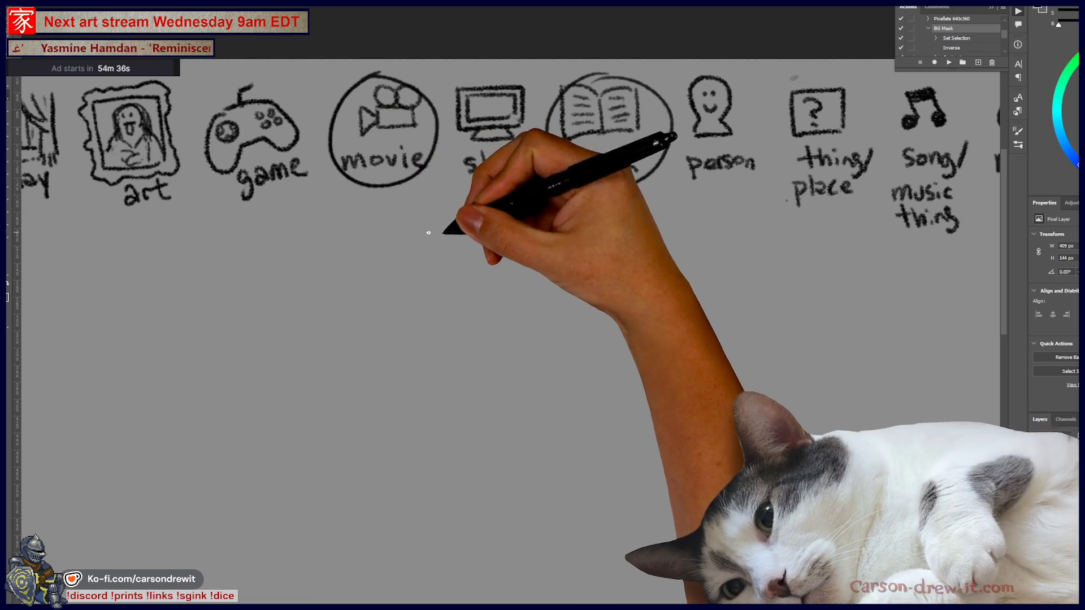
drag(315, 238, 361, 237)
drag(393, 240, 801, 243)
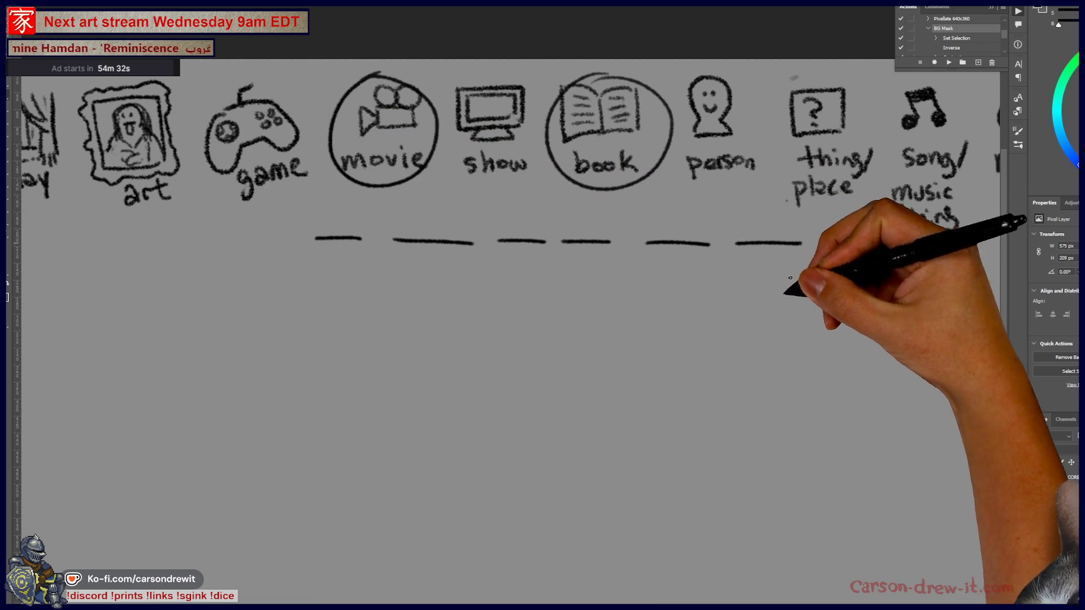
Sketch a pair of crossed trouser legs below the answer blanks
scroll(593, 361, down, 2)
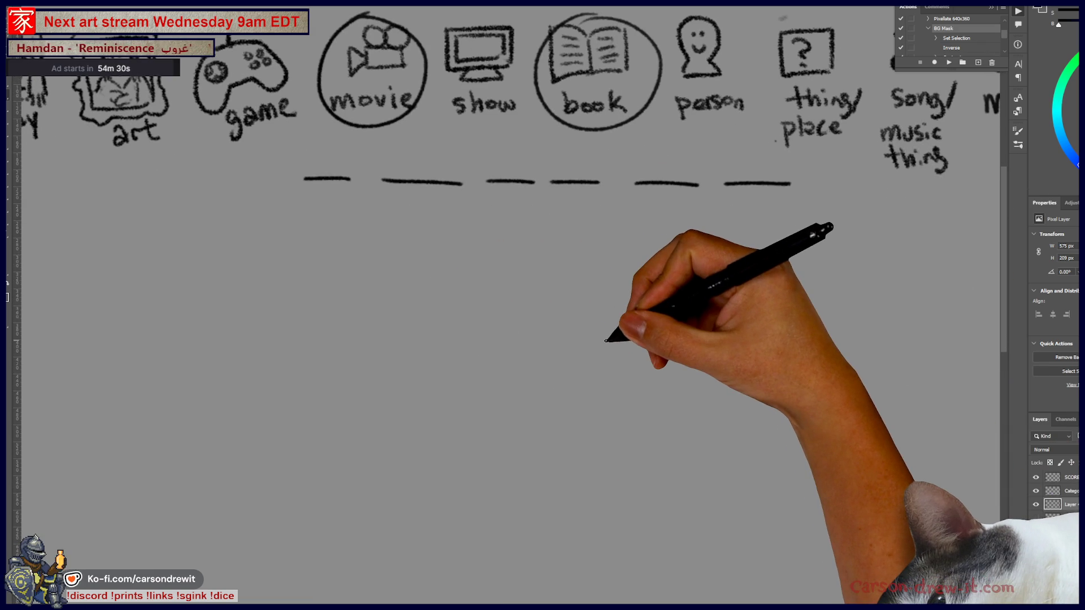
scroll(565, 316, left, 1)
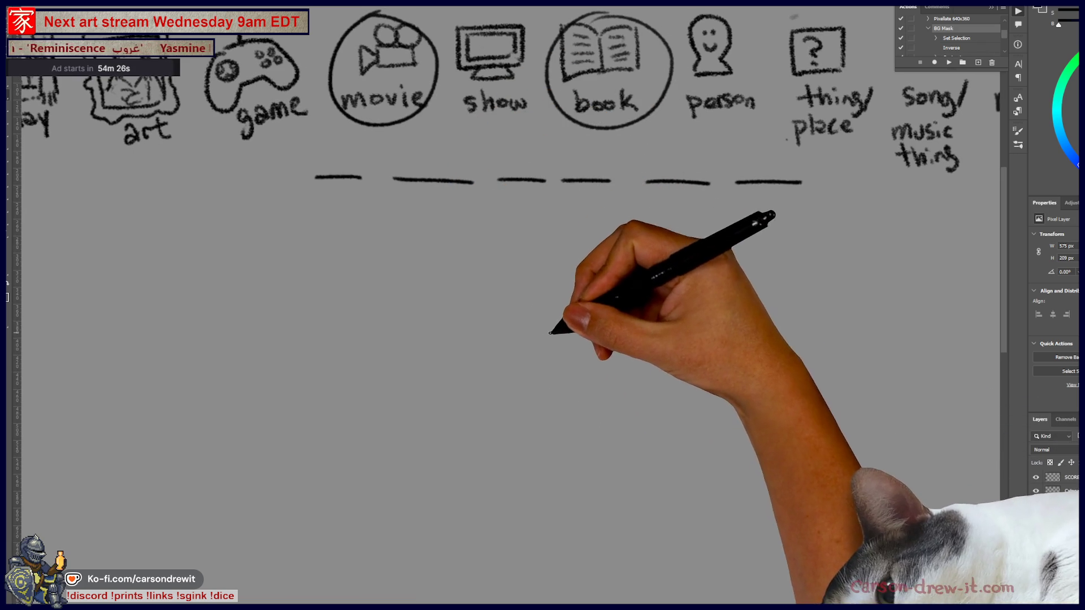
drag(518, 292, 581, 295)
drag(443, 417, 483, 451)
mouse_move(542, 320)
mouse_down()
mouse_move(443, 421)
mouse_move(480, 454)
mouse_move(498, 439)
mouse_up()
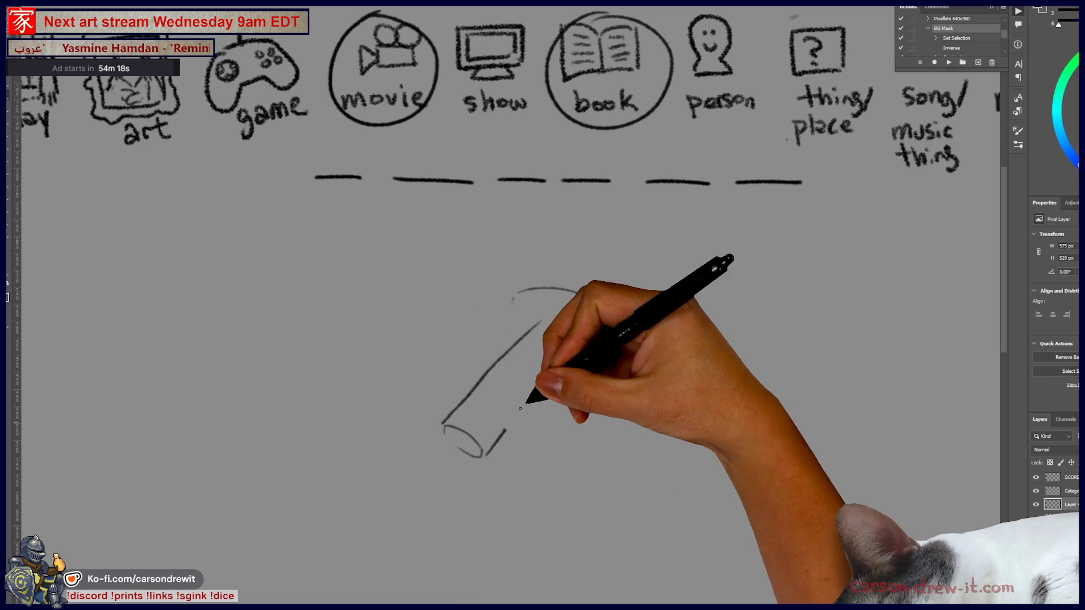
drag(548, 377, 569, 356)
drag(511, 293, 512, 331)
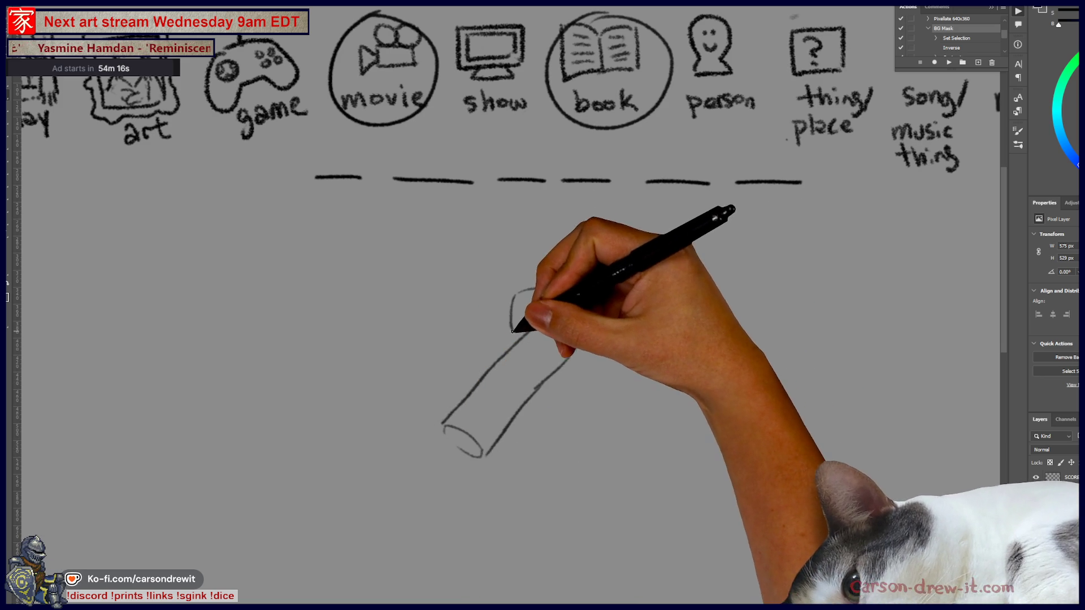
drag(537, 392, 561, 455)
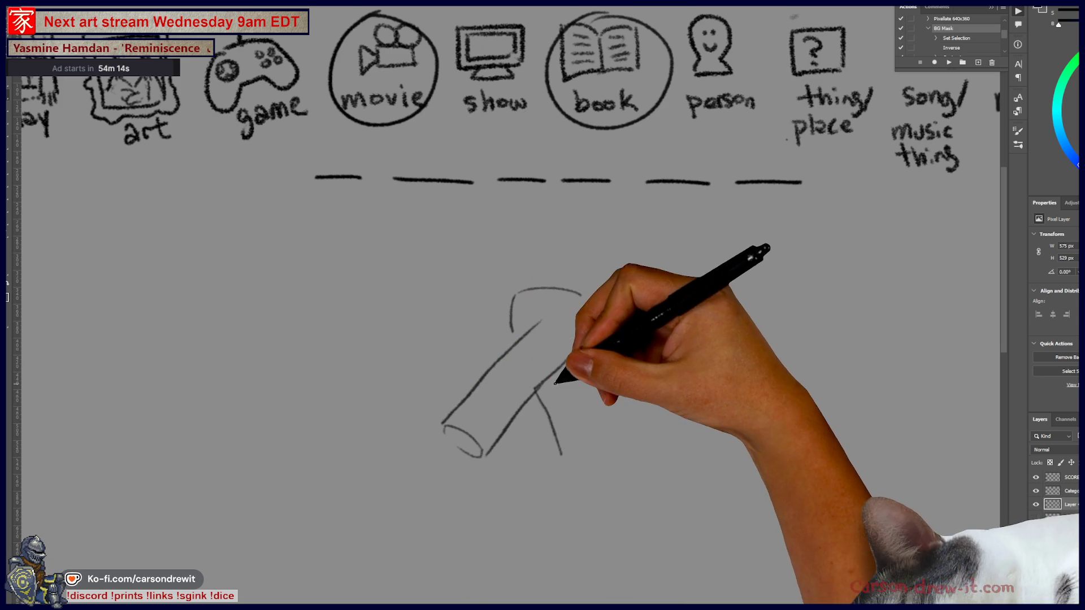
mouse_move(553, 375)
mouse_down()
mouse_move(594, 439)
mouse_move(562, 455)
mouse_up()
drag(590, 310, 557, 370)
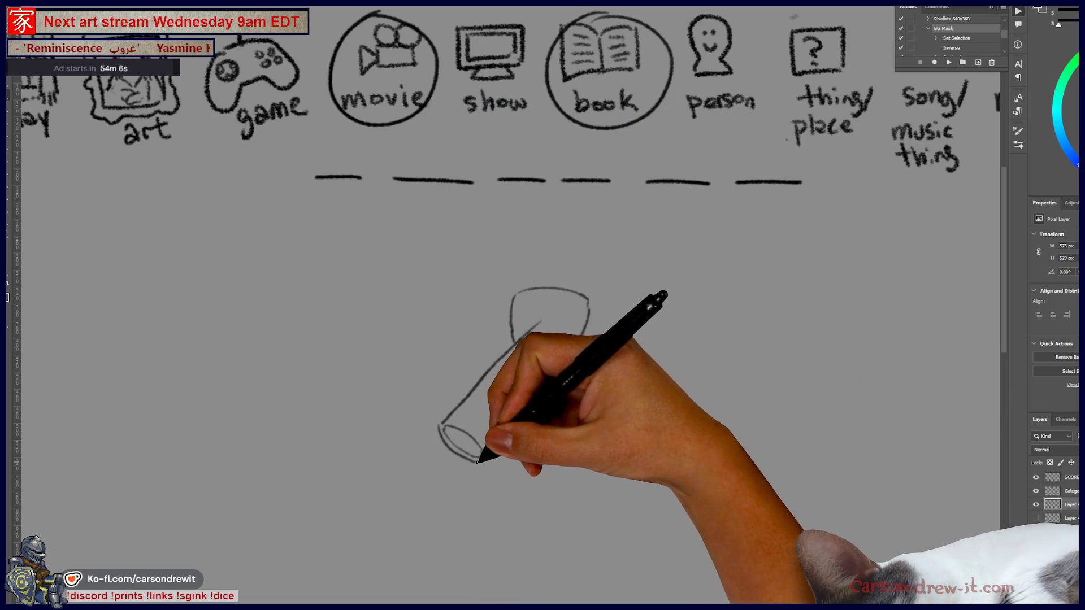
Add inner lines, a curved waistband and a belt loop to the pants sketch
mouse_move(638, 436)
mouse_down()
mouse_move(631, 395)
mouse_move(582, 429)
mouse_up()
drag(539, 273, 557, 286)
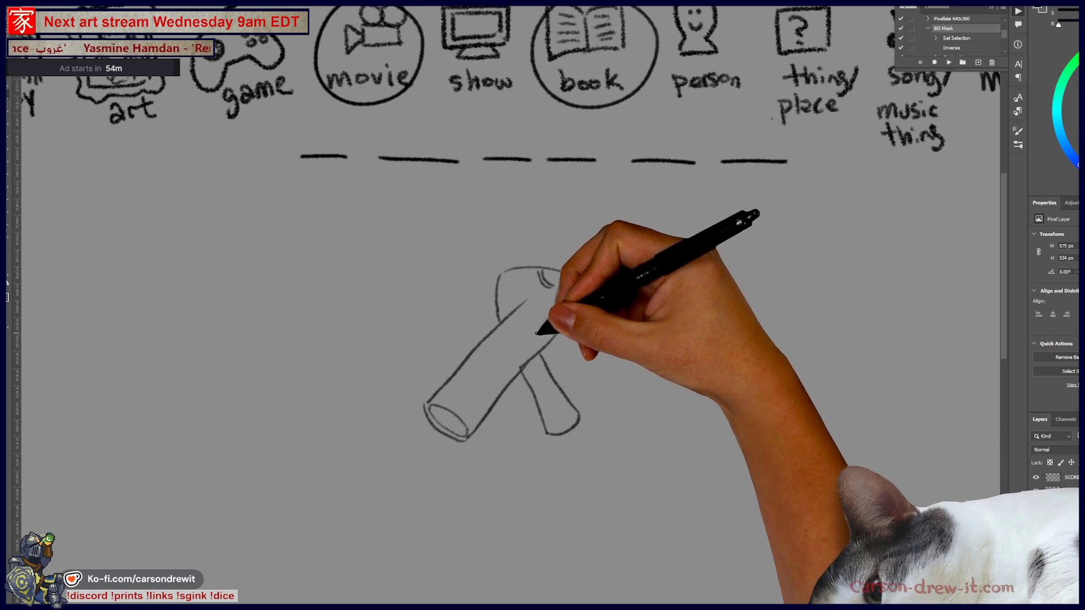
drag(473, 414, 543, 317)
mouse_move(500, 282)
mouse_down()
mouse_move(527, 273)
mouse_move(514, 266)
mouse_move(561, 281)
mouse_up()
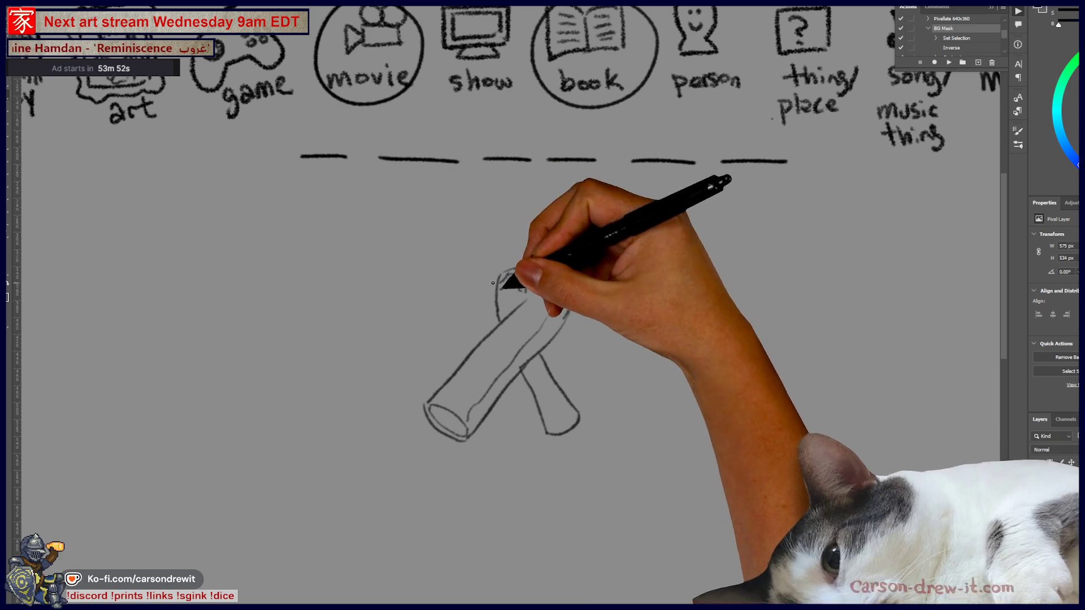
drag(520, 271, 519, 282)
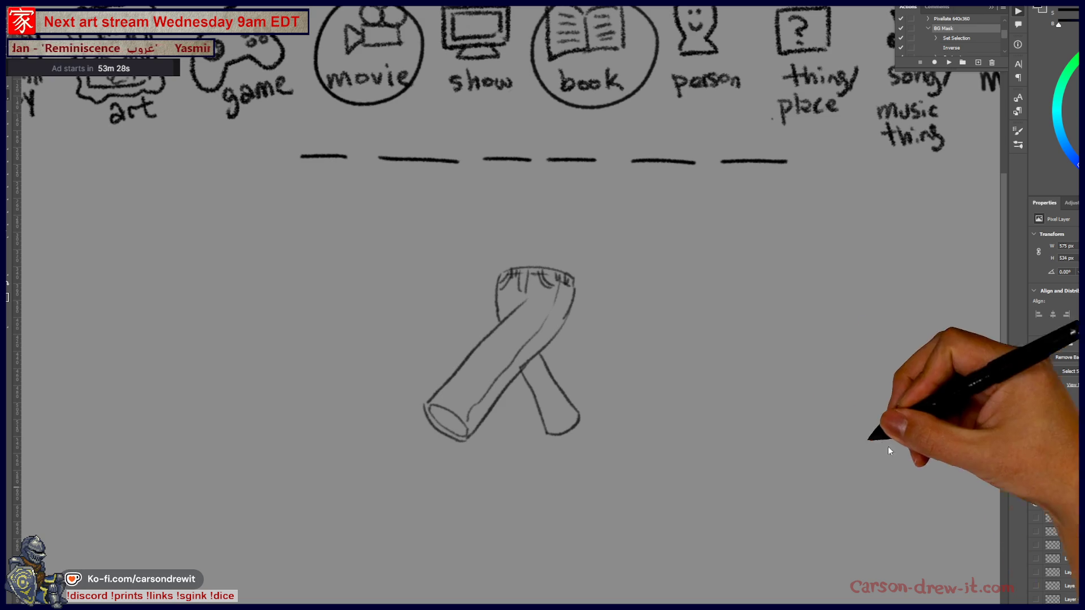
scroll(608, 368, up, 3)
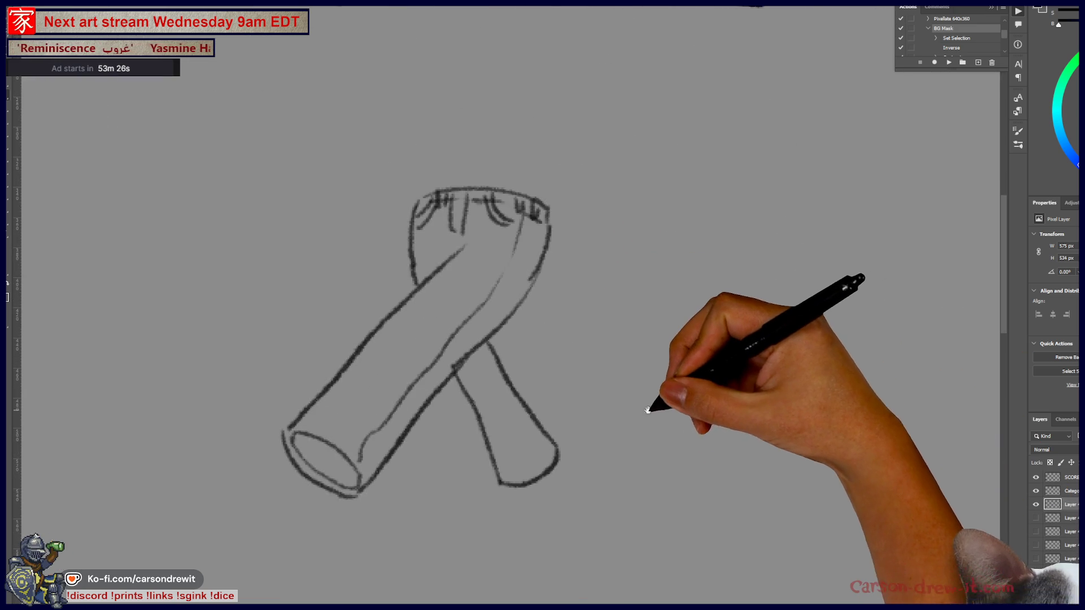
Hide the layer with the pants sketch and guess dashes, then pan over to the SCORES list
scroll(649, 407, down, 3)
scroll(695, 441, right, 1)
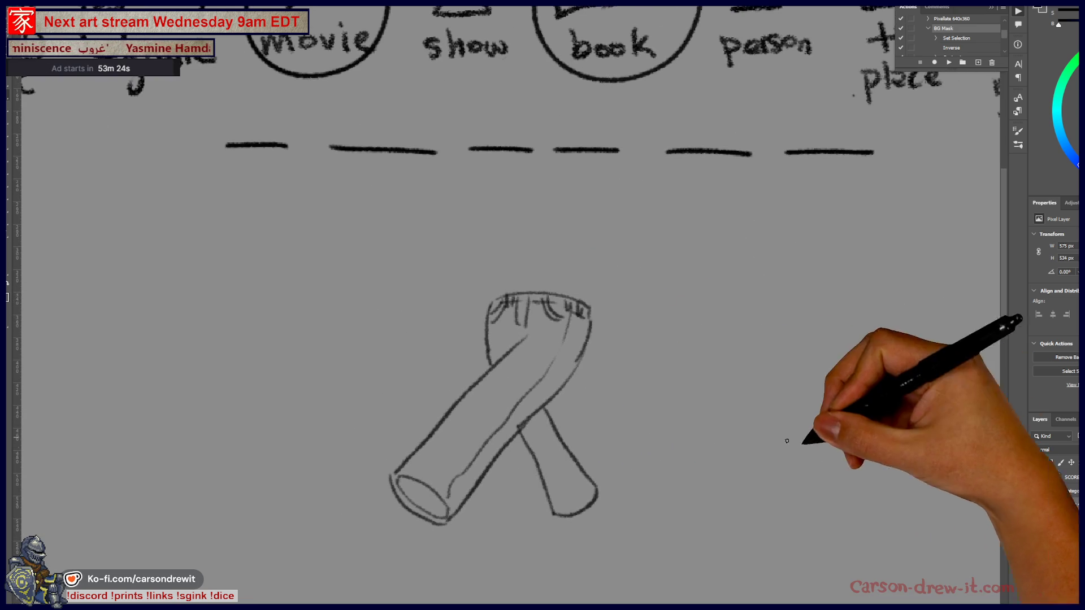
click(1037, 505)
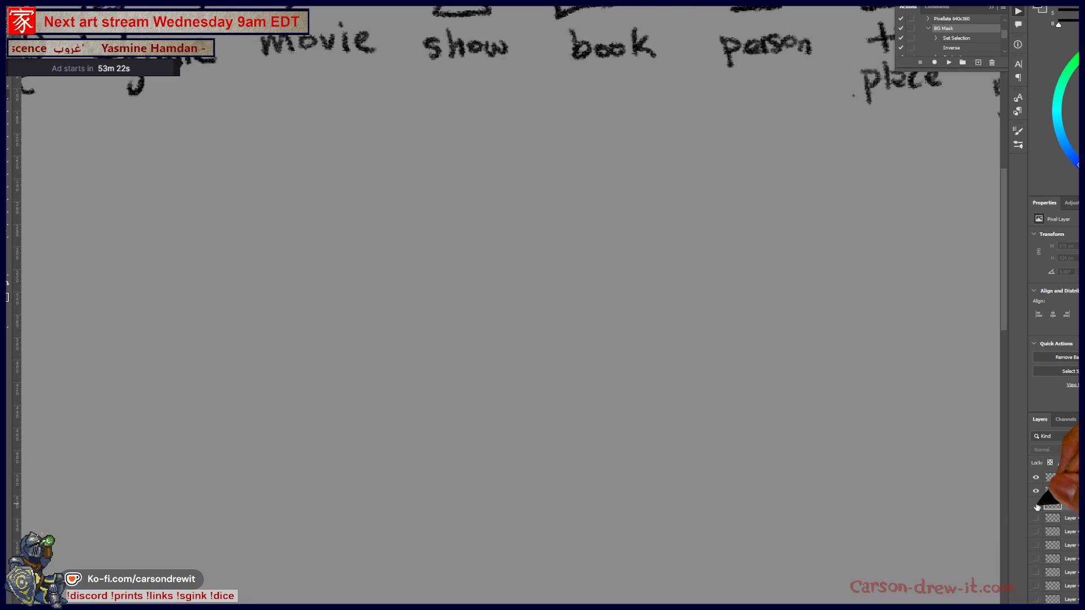
scroll(629, 383, down, 5)
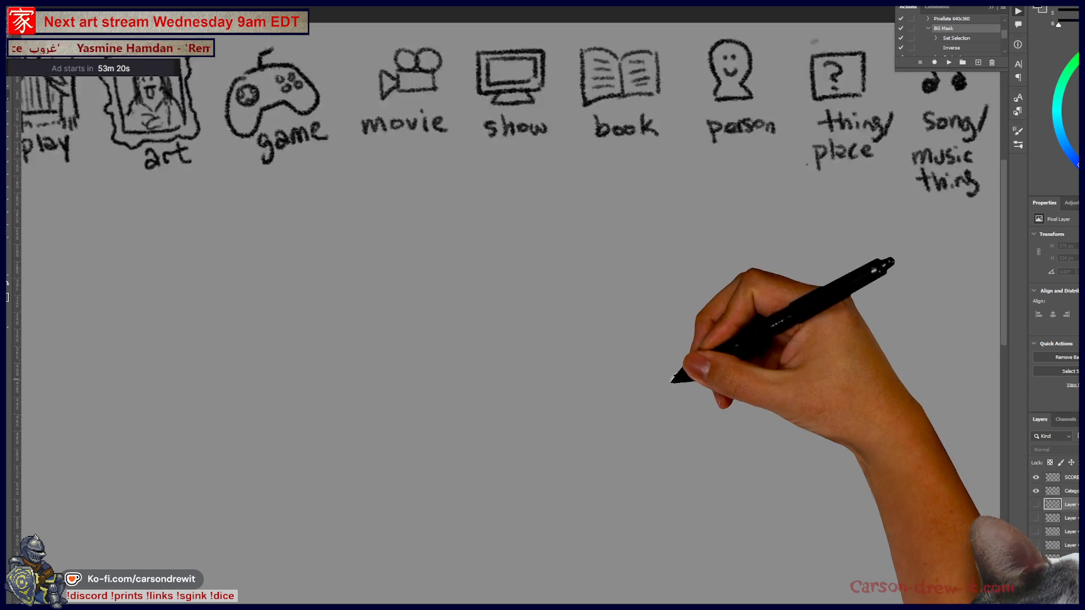
drag(250, 383, 631, 382)
scroll(630, 383, up, 3)
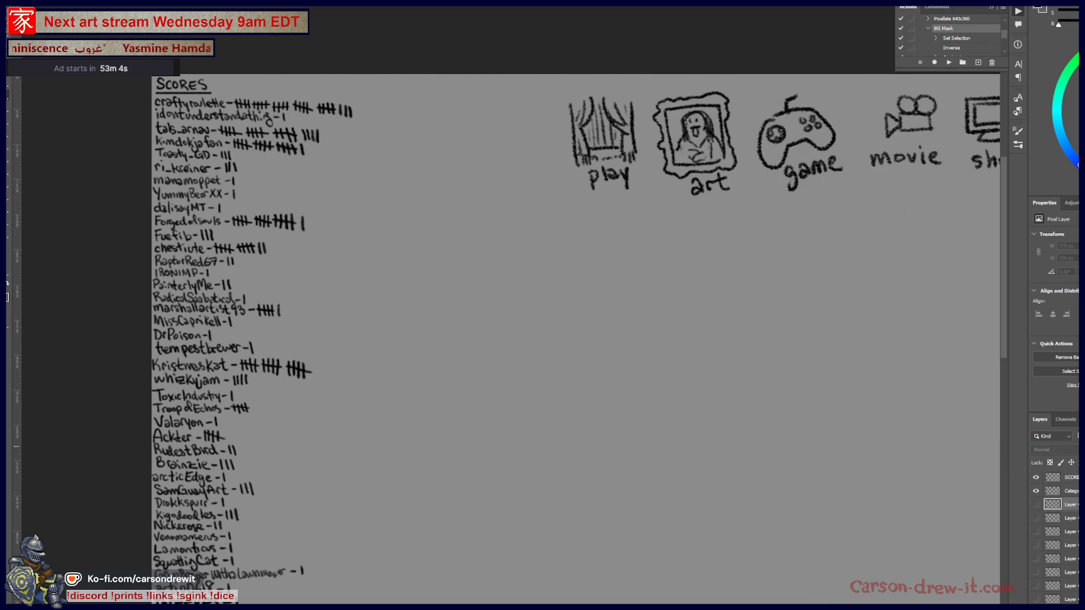
On the SCORE layer, handwrite a new player's name with a score of 1 below the list
click(1067, 504)
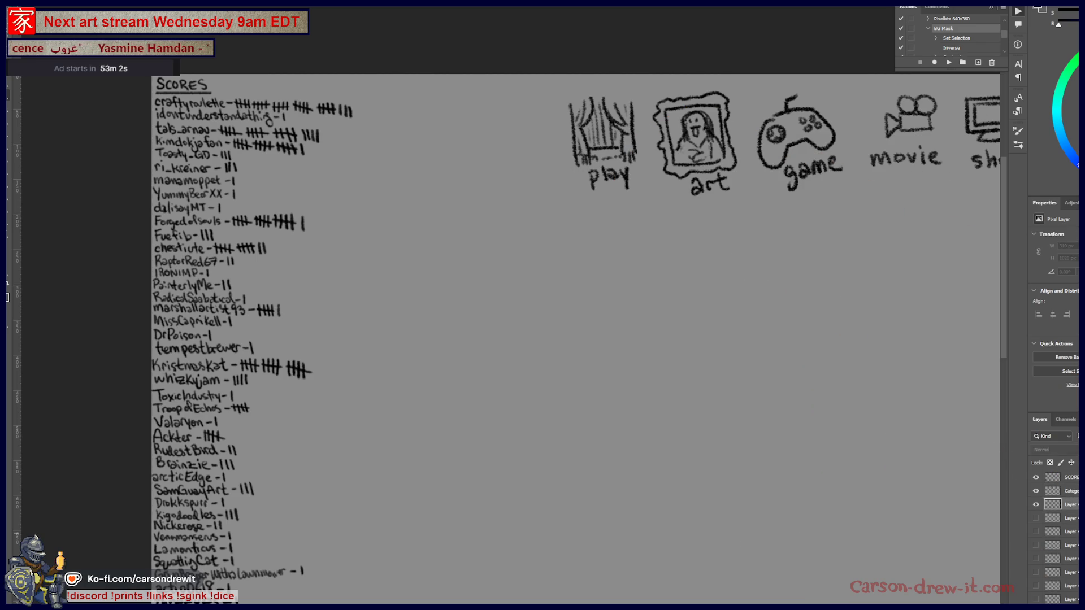
mouse_move(473, 290)
mouse_down()
mouse_move(581, 291)
mouse_move(596, 193)
mouse_up()
scroll(596, 192, down, 8)
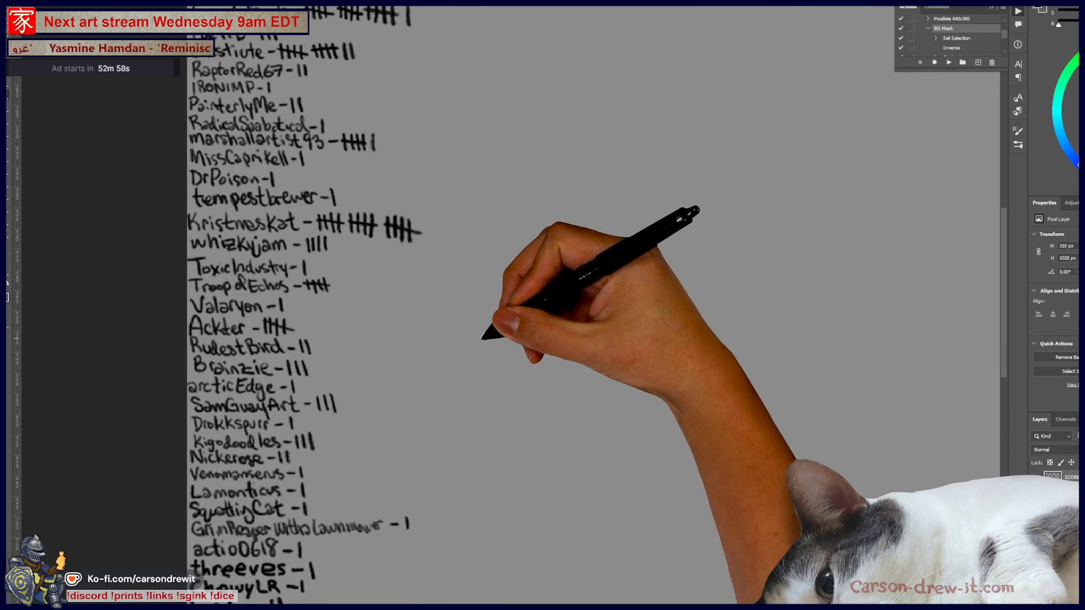
scroll(539, 241, down, 5)
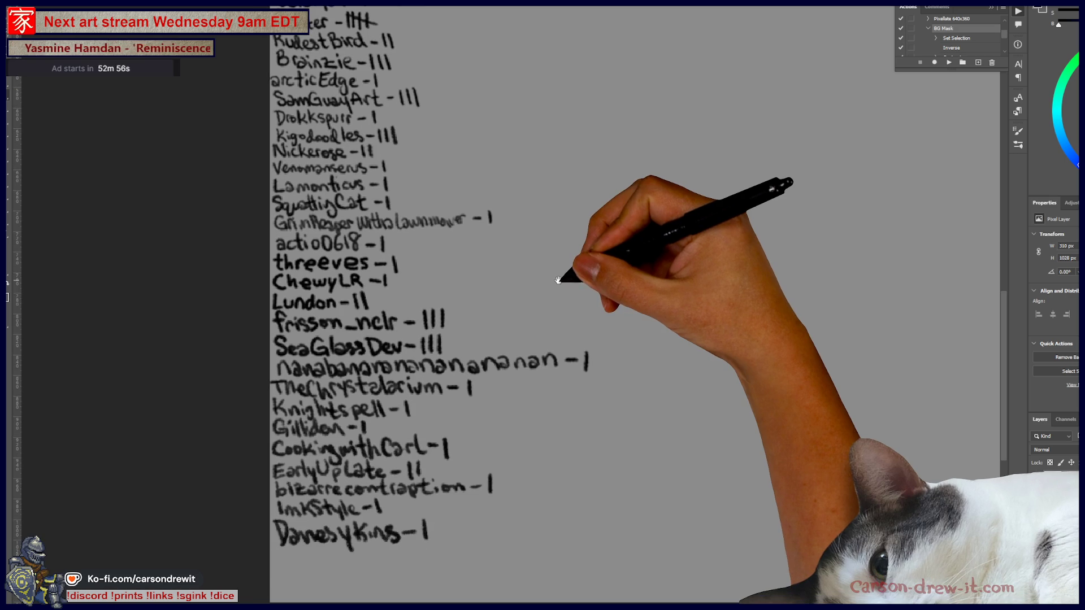
drag(558, 281, 561, 409)
scroll(561, 409, up, 12)
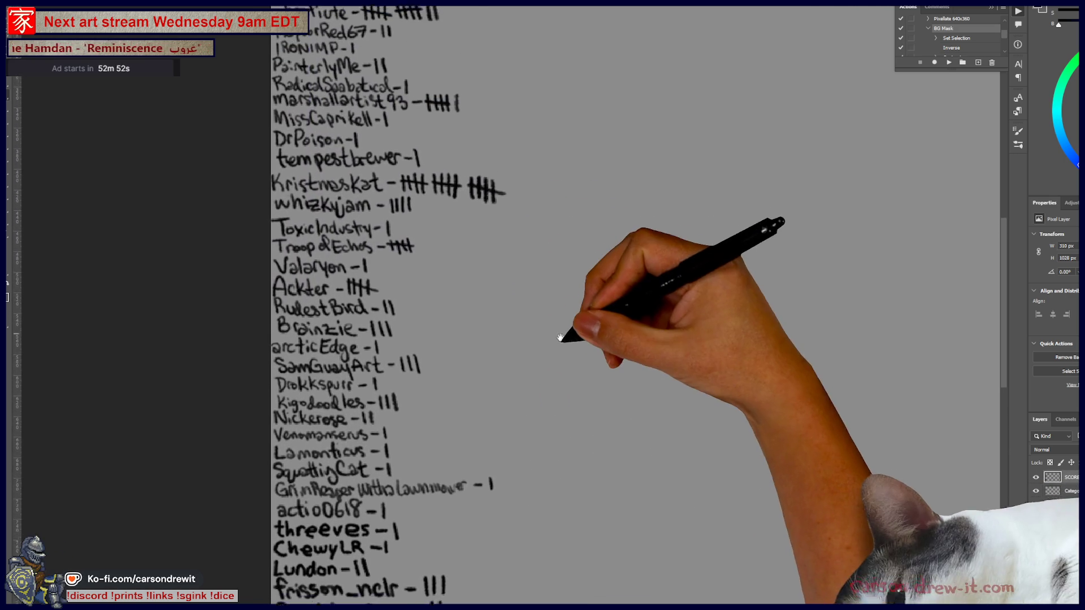
scroll(580, 351, up, 5)
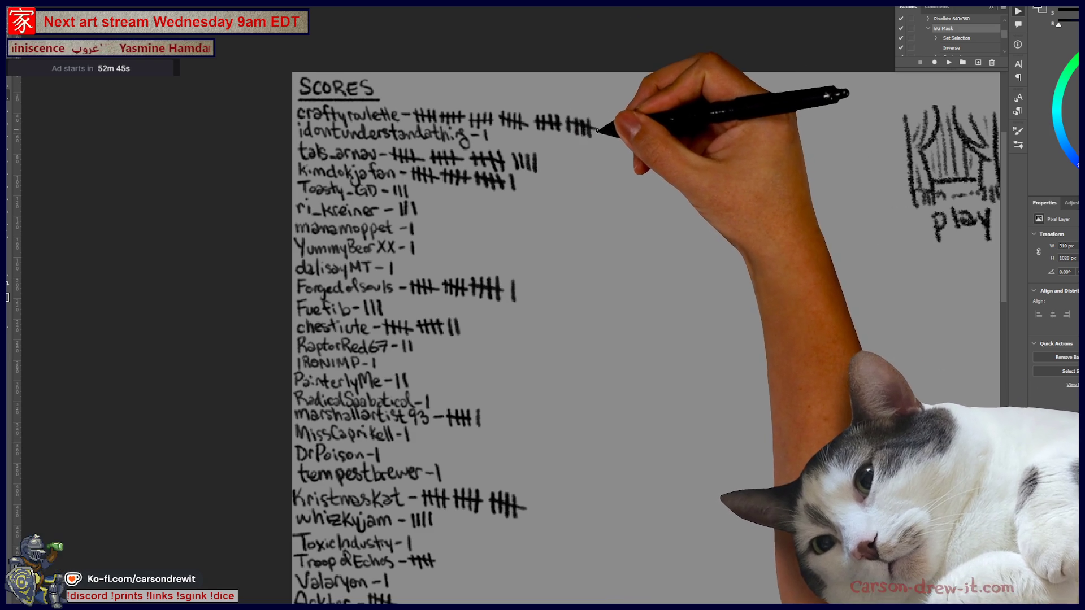
scroll(656, 161, down, 12)
scroll(656, 161, down, 12)
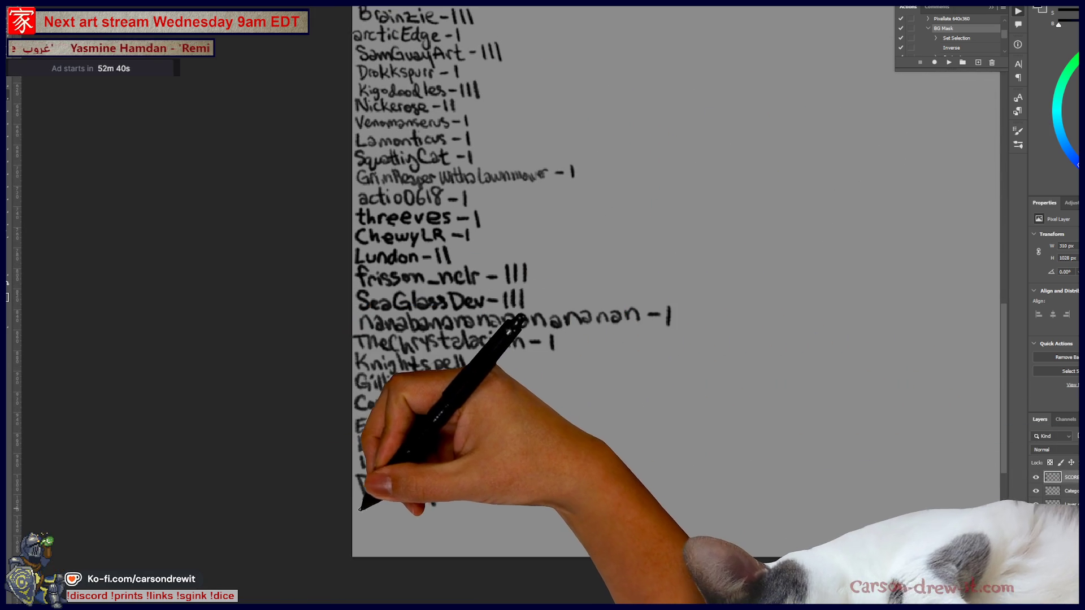
mouse_move(362, 507)
mouse_down()
mouse_move(356, 524)
mouse_move(467, 519)
mouse_up()
drag(493, 514, 511, 520)
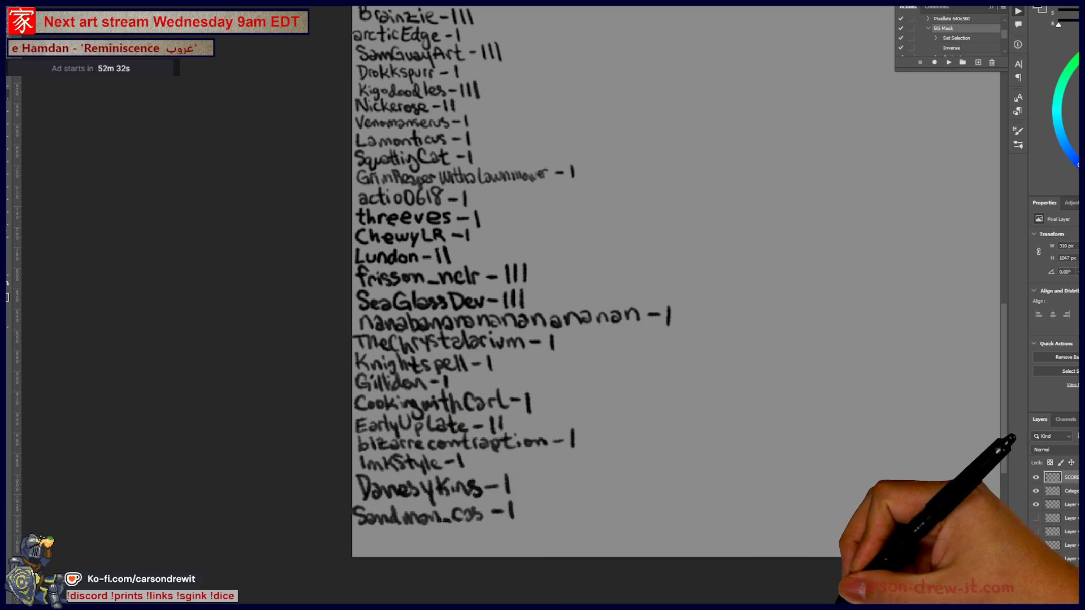
Zoom out and pan to show the whole SCORES list and the category icons row
mouse_move(796, 464)
mouse_down()
mouse_move(723, 481)
mouse_move(710, 508)
mouse_up()
key(ctrl+minus)
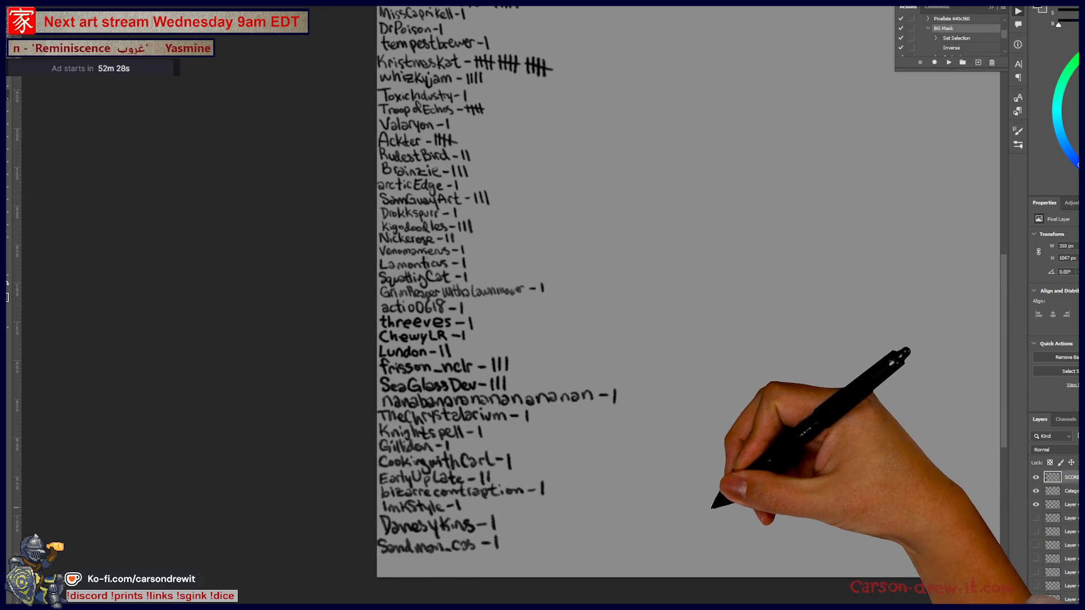
mouse_move(738, 460)
mouse_down()
mouse_move(707, 518)
mouse_move(574, 528)
mouse_up()
scroll(707, 519, down, 3)
scroll(707, 497, up, 2)
scroll(582, 501, down, 2)
drag(672, 469, 389, 469)
drag(565, 455, 492, 457)
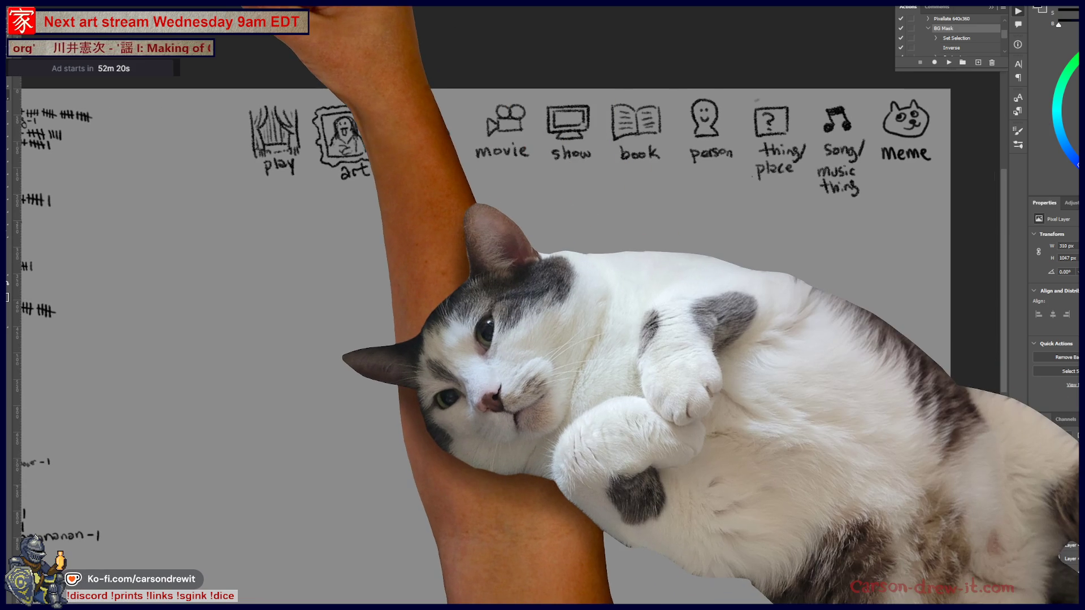
Switch to the tarot card document, fit it on screen, and zoom in on the carved stone
key(ctrl+Tab)
key(ctrl+0)
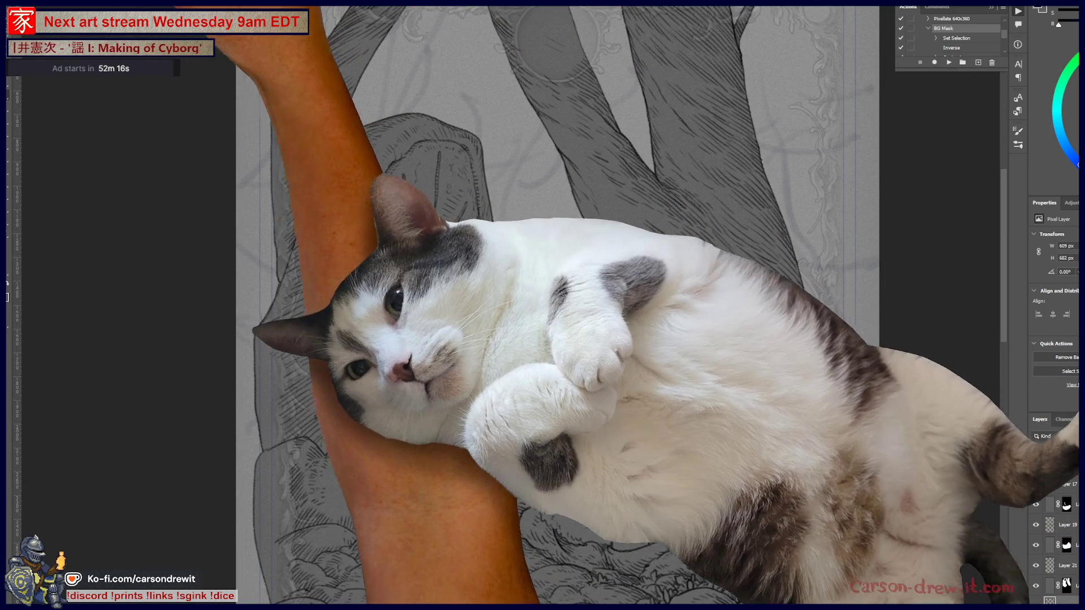
key(F5)
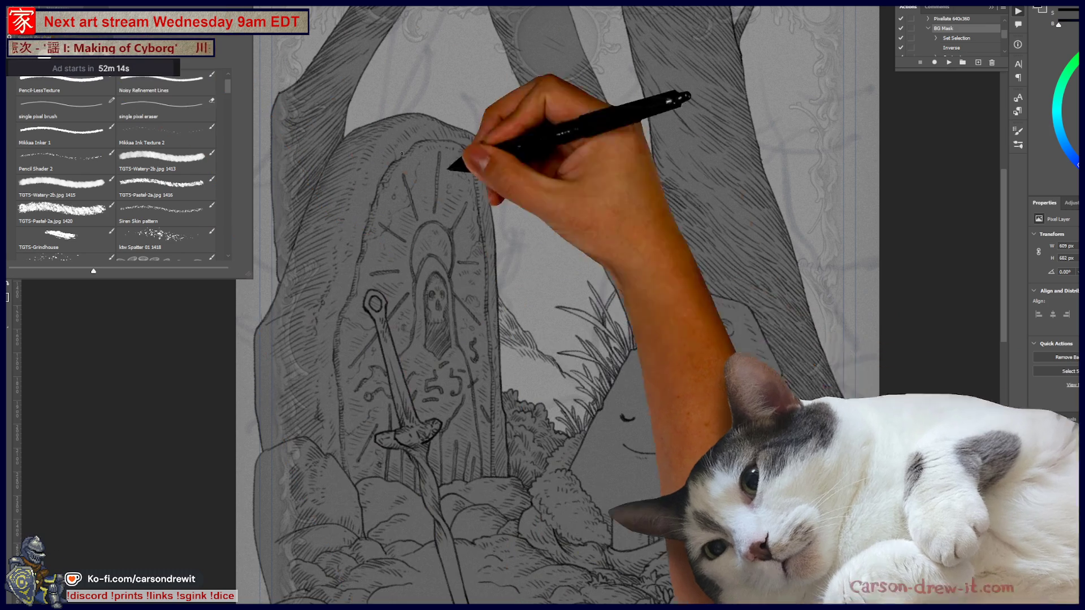
key(F5)
ctrl+click(615, 457)
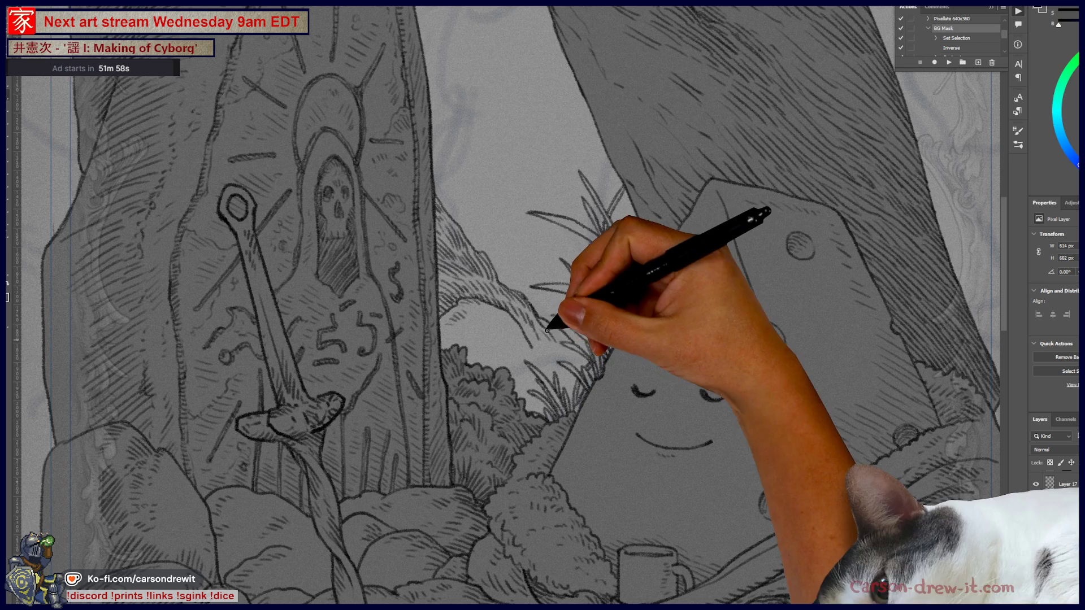
key(ctrl)
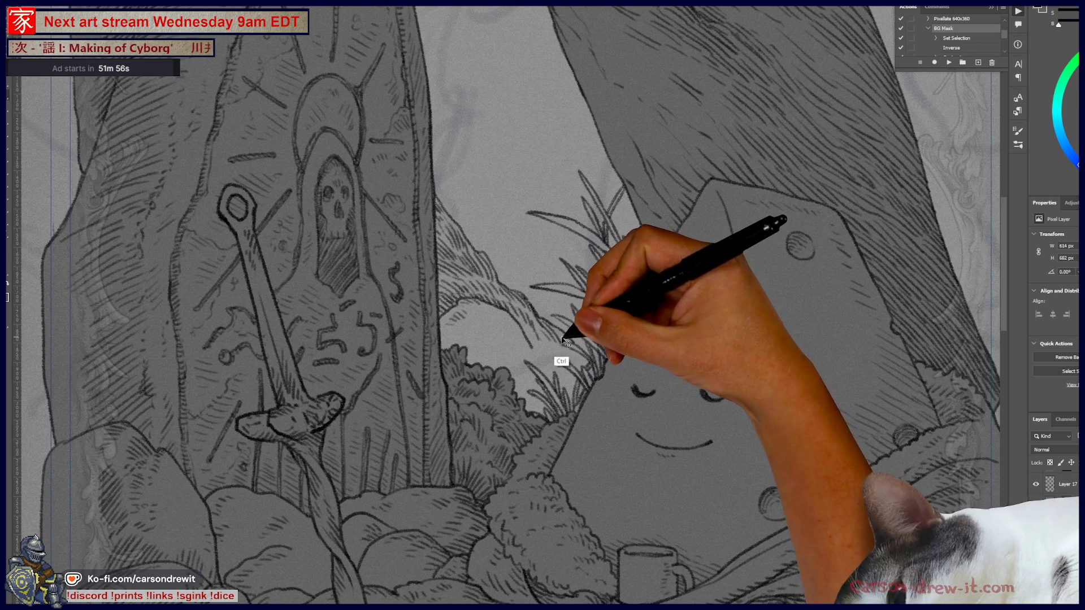
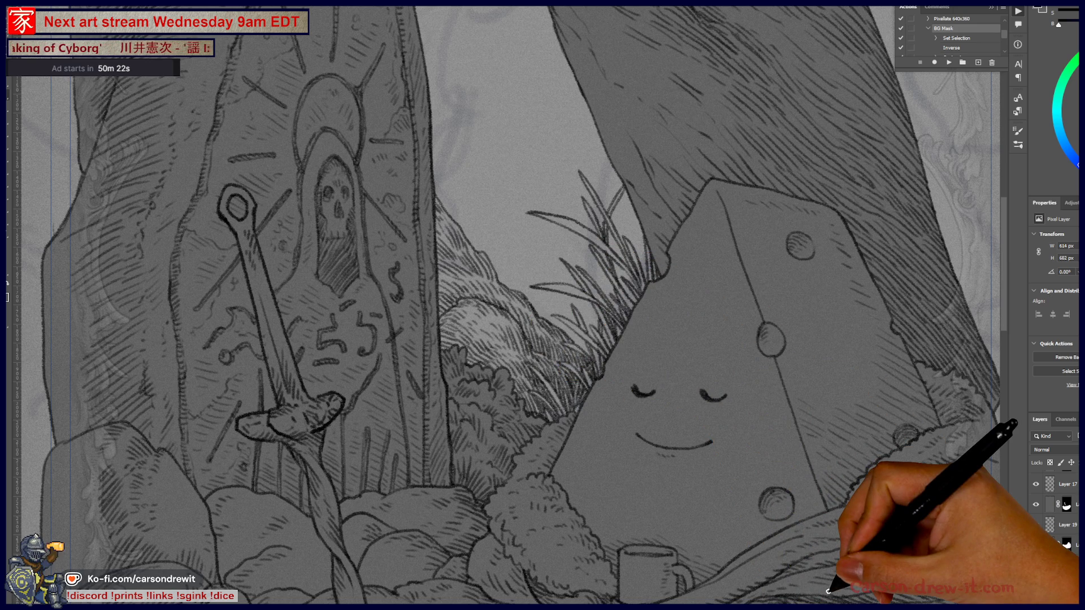
Zoom in and pan the canvas toward the carved stone
mouse_move(552, 274)
mouse_down()
mouse_move(600, 450)
mouse_move(635, 511)
mouse_move(520, 238)
mouse_move(516, 327)
mouse_move(436, 383)
mouse_move(336, 200)
mouse_move(341, 170)
mouse_move(326, 159)
mouse_up()
drag(338, 349, 307, 315)
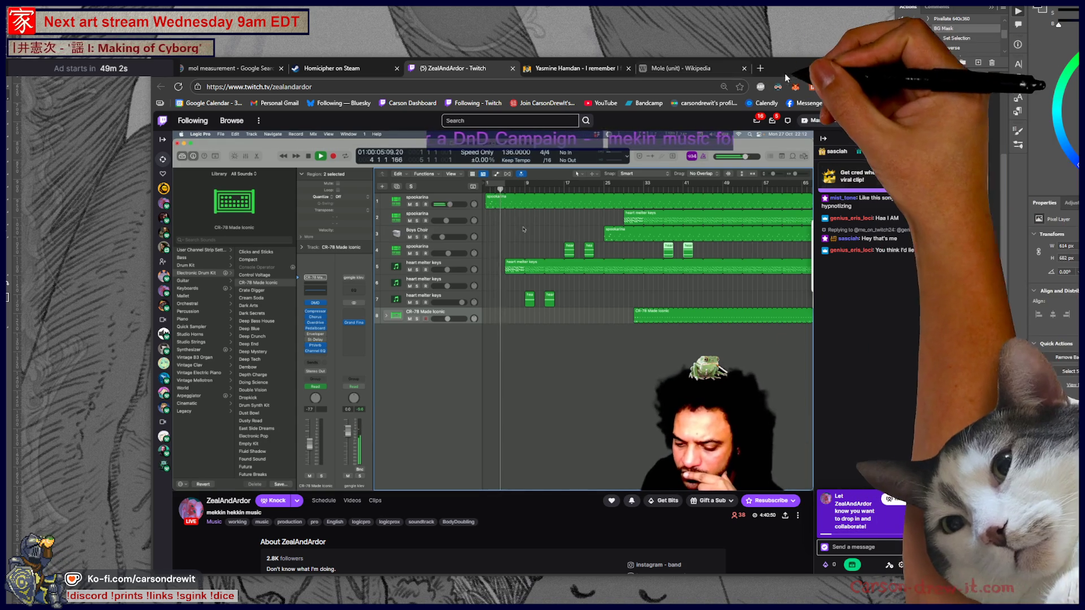
Minimize the Twitch stream window to bring the Photoshop drawing back
click(891, 68)
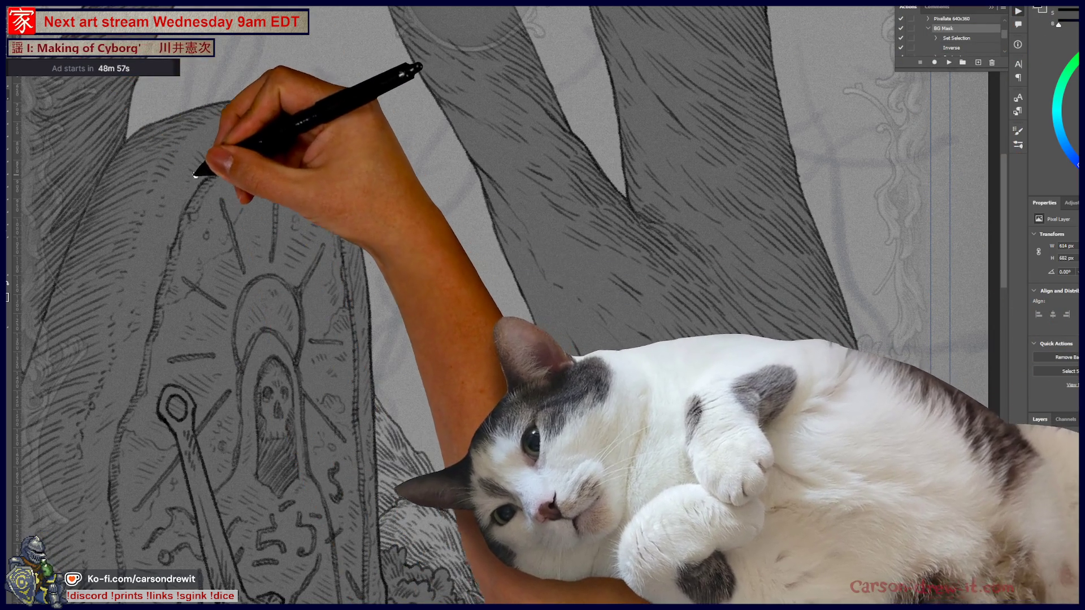
Draw a long trunk line between the left and middle trees, redoing a misplaced stroke
mouse_move(195, 175)
mouse_down()
mouse_move(286, 278)
mouse_move(351, 177)
mouse_up()
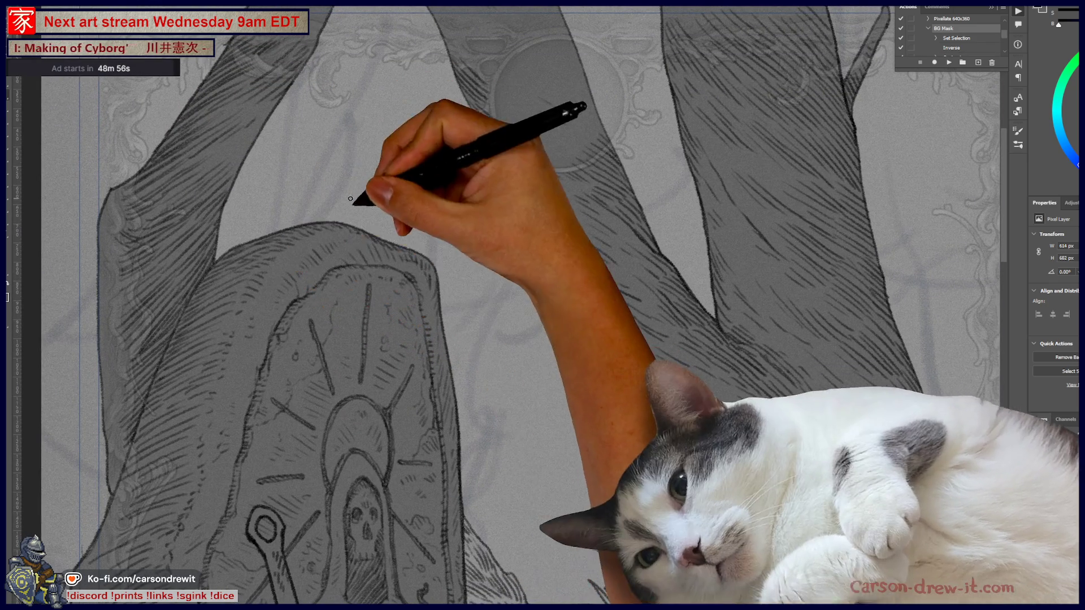
drag(416, 248, 436, 79)
key(ctrl+z)
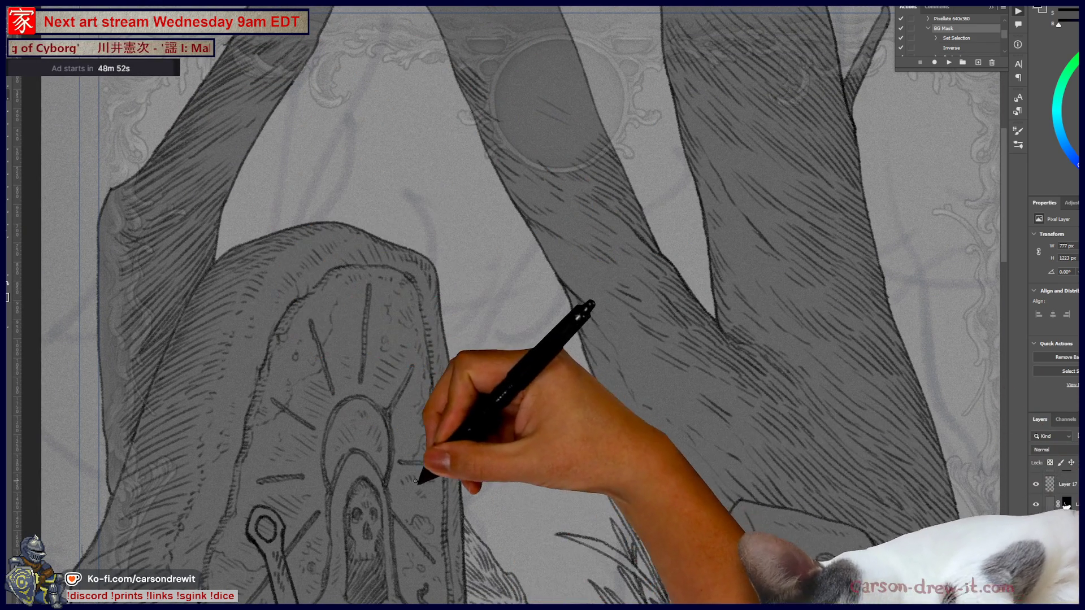
drag(412, 247, 455, 74)
Add converging lines for another slender trunk and cap its top
key(ctrl+minus)
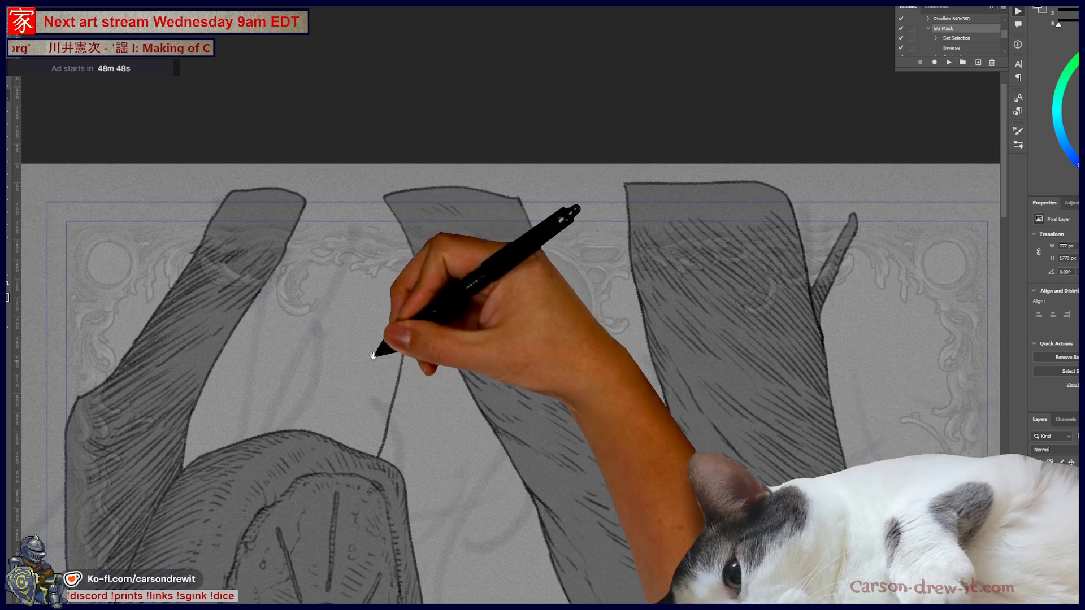
drag(393, 517, 363, 328)
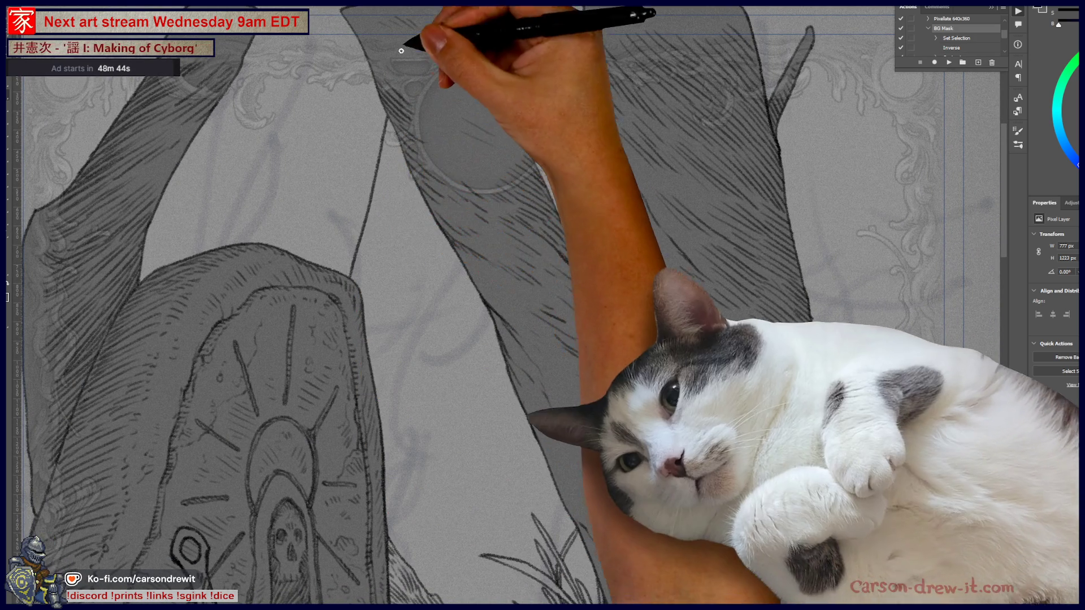
mouse_move(316, 269)
mouse_down()
mouse_move(345, 393)
mouse_move(389, 235)
mouse_up()
drag(378, 401, 389, 234)
mouse_move(311, 370)
mouse_down()
mouse_move(394, 181)
mouse_move(322, 368)
mouse_move(347, 133)
mouse_up()
drag(213, 390, 225, 261)
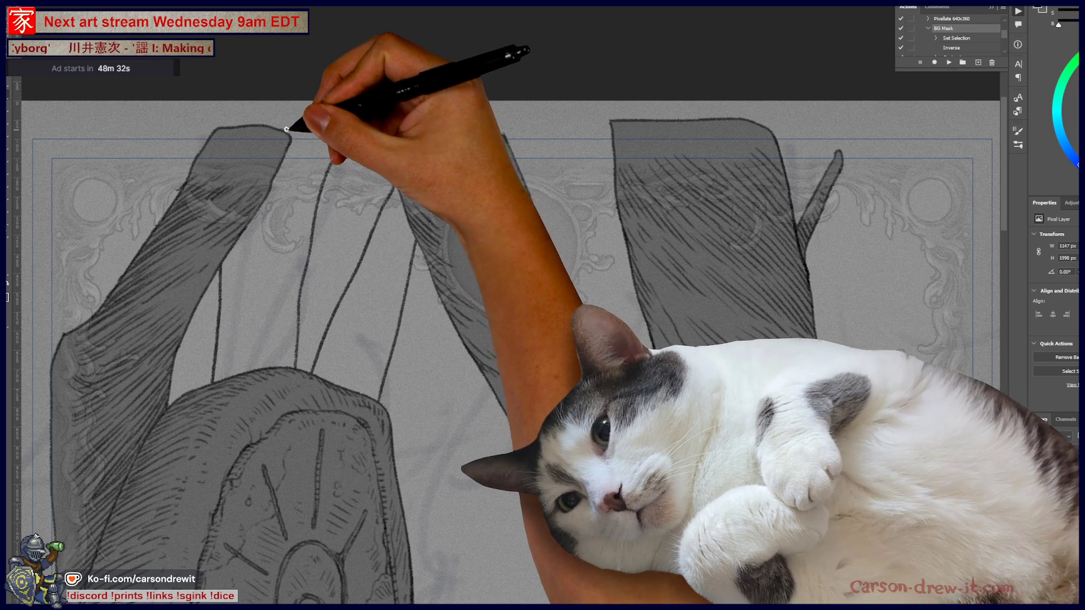
drag(285, 131, 345, 134)
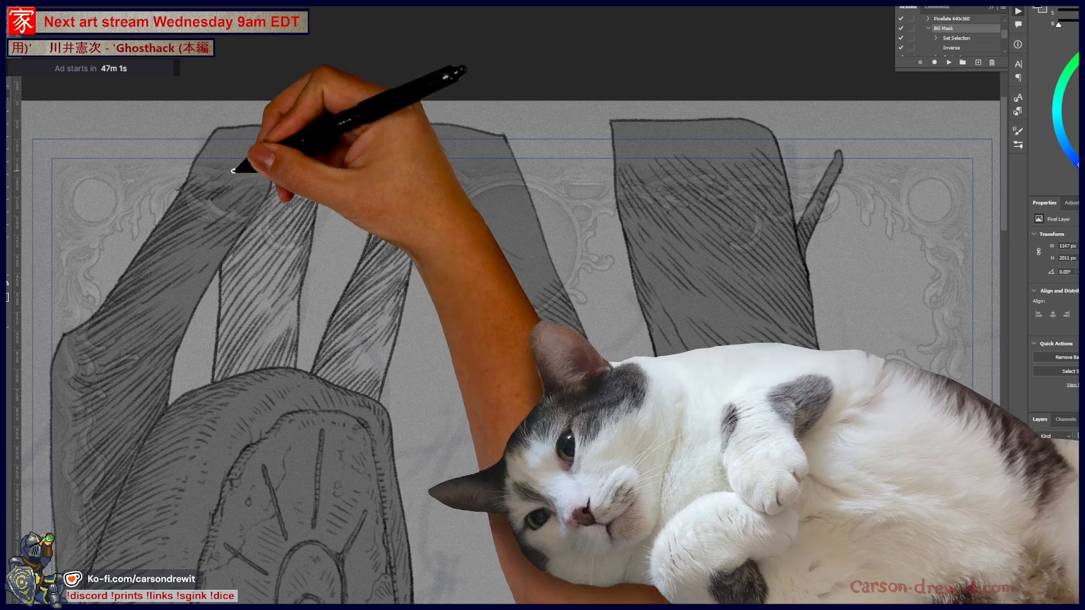
Pan across the hatched trunks and rock, then zoom out to center the whole card
mouse_move(322, 318)
mouse_down()
mouse_move(380, 273)
mouse_move(351, 242)
mouse_up()
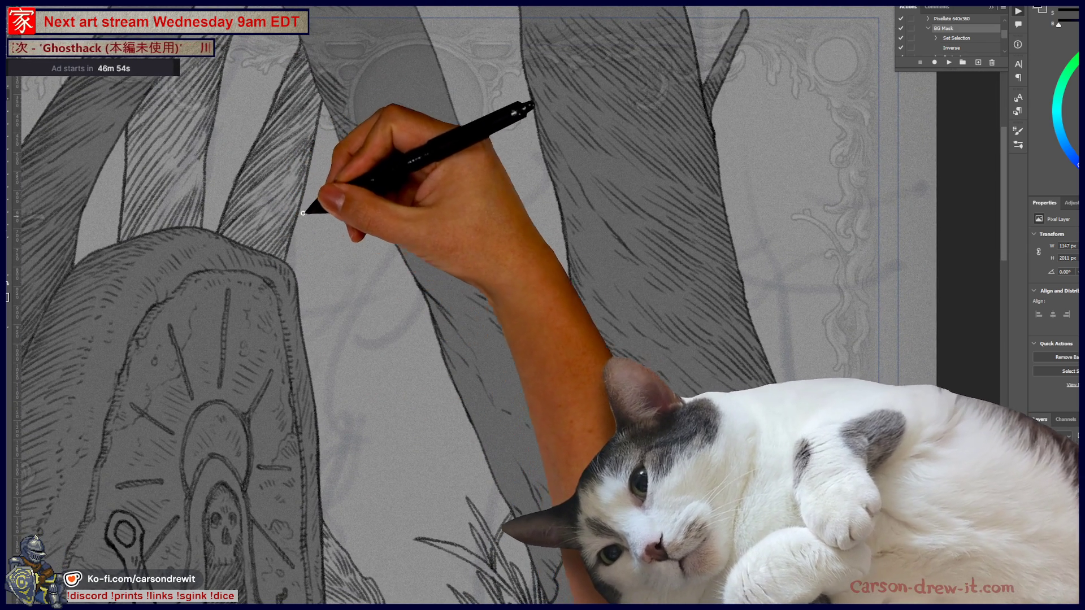
drag(351, 202, 277, 282)
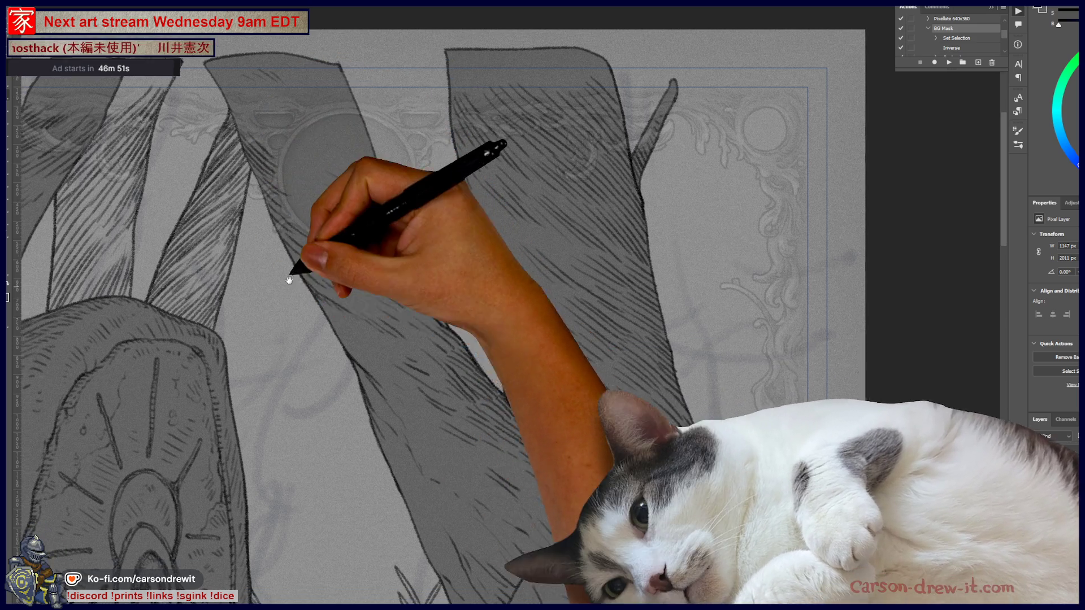
drag(290, 266, 267, 194)
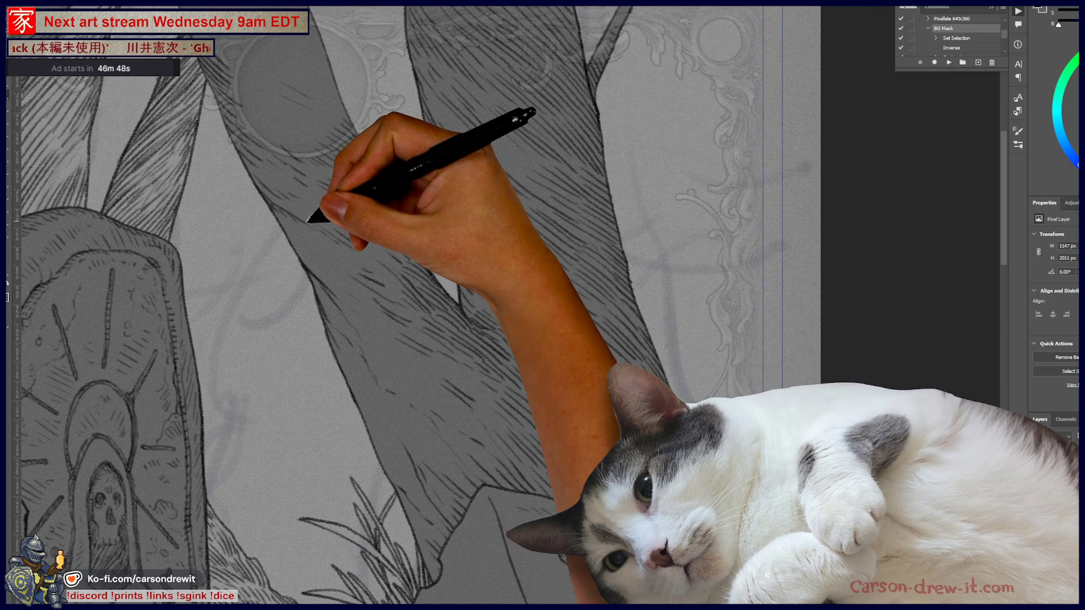
key(ctrl+minus)
key(ctrl+minus)
mouse_move(322, 315)
mouse_down()
mouse_move(417, 344)
mouse_move(442, 326)
mouse_up()
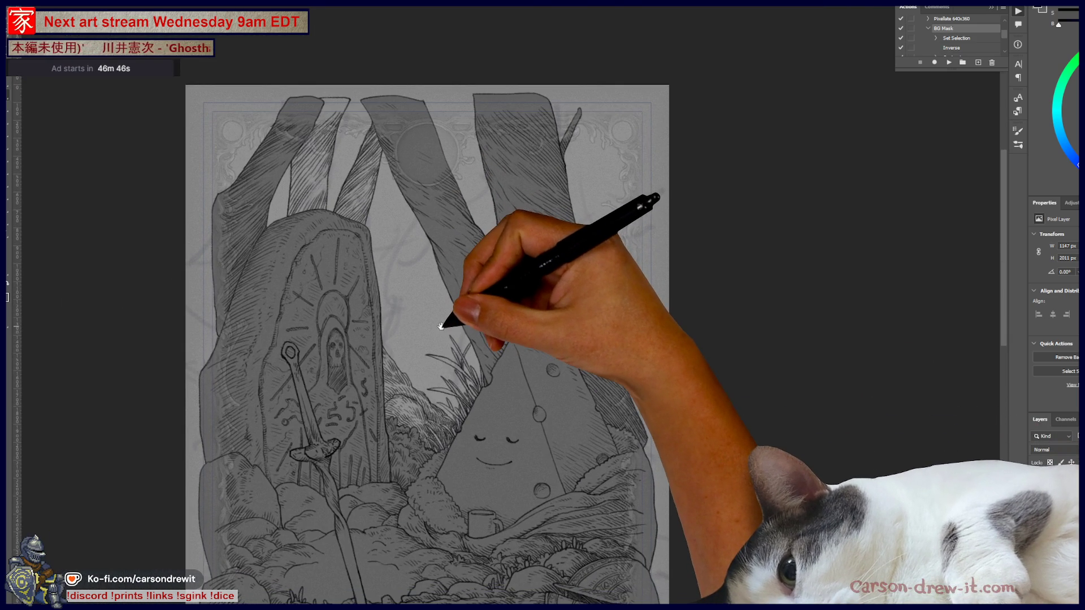
Sketch both edges of a new thin trunk just right of the carved stone
key(ctrl+plus)
mouse_move(380, 208)
mouse_down()
mouse_move(431, 392)
mouse_move(427, 480)
mouse_move(388, 323)
mouse_up()
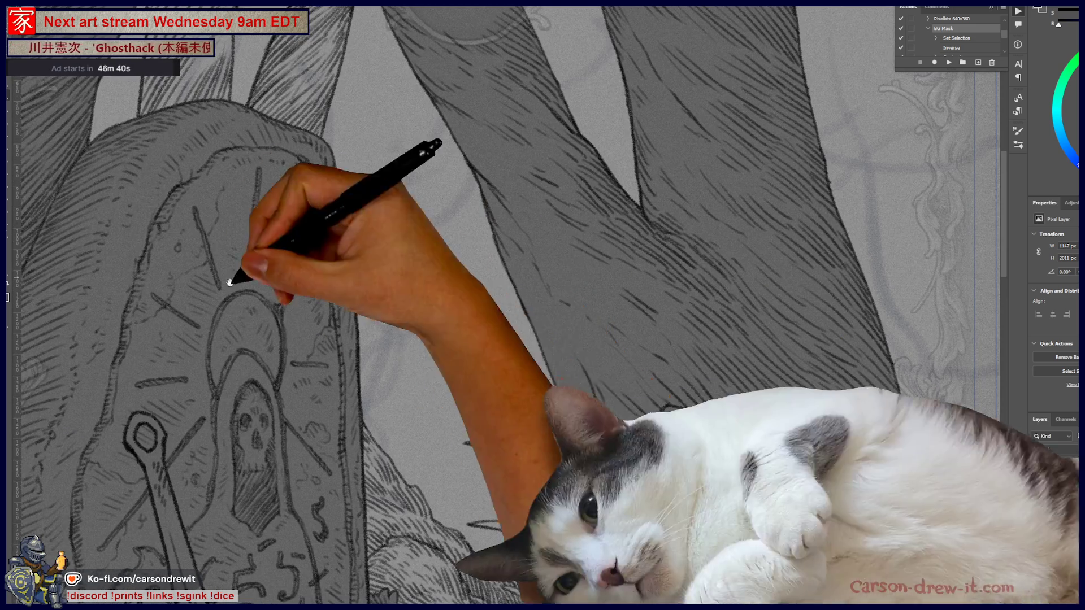
drag(335, 362, 303, 395)
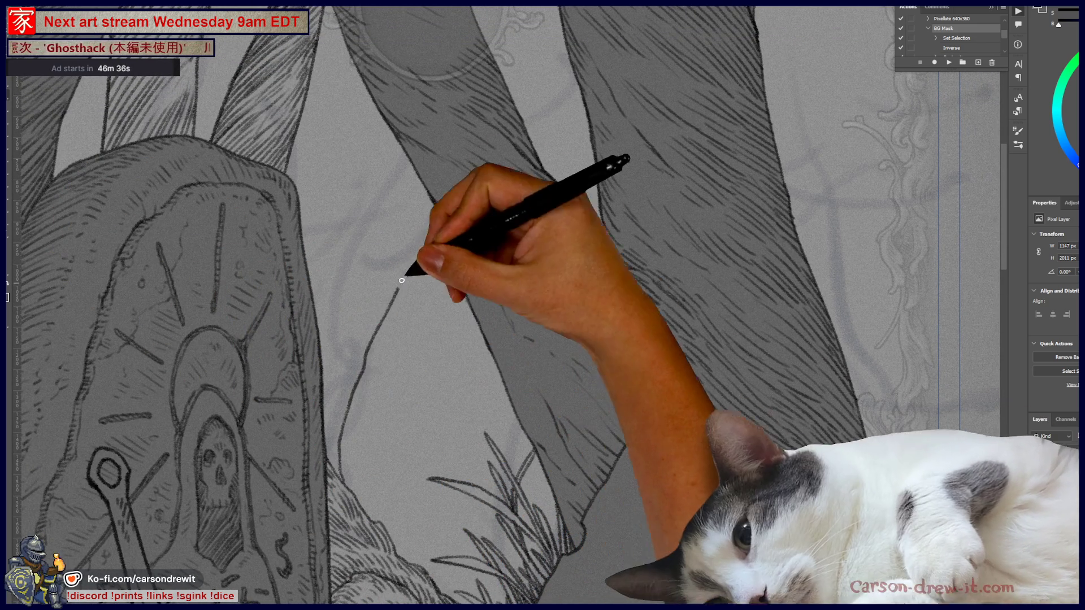
drag(384, 220, 317, 311)
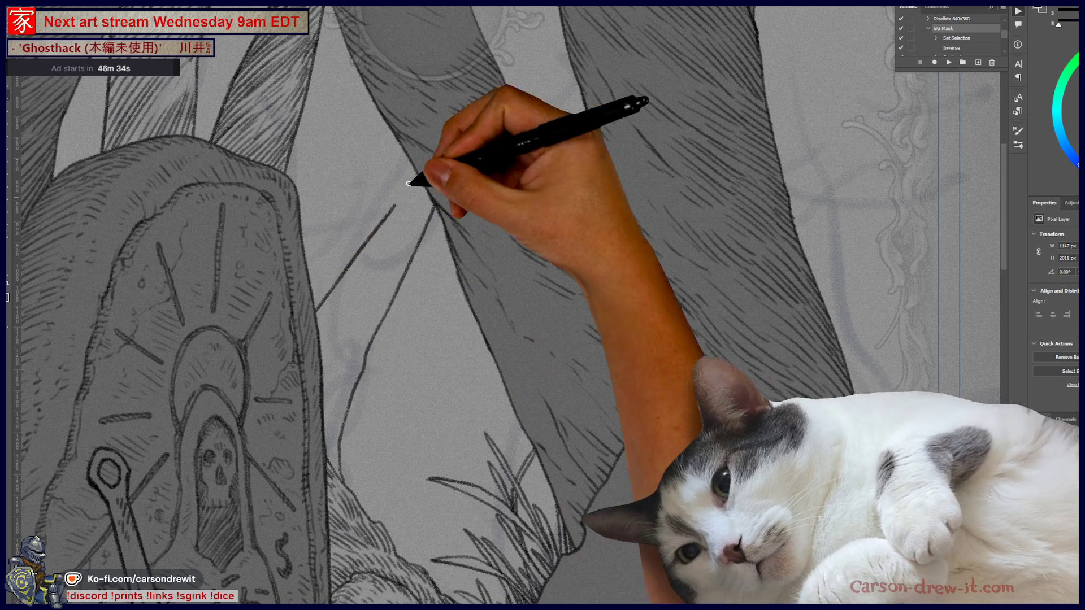
key(ctrl+minus)
drag(294, 410, 328, 351)
mouse_move(374, 188)
mouse_down()
mouse_move(421, 57)
mouse_move(474, 51)
mouse_up()
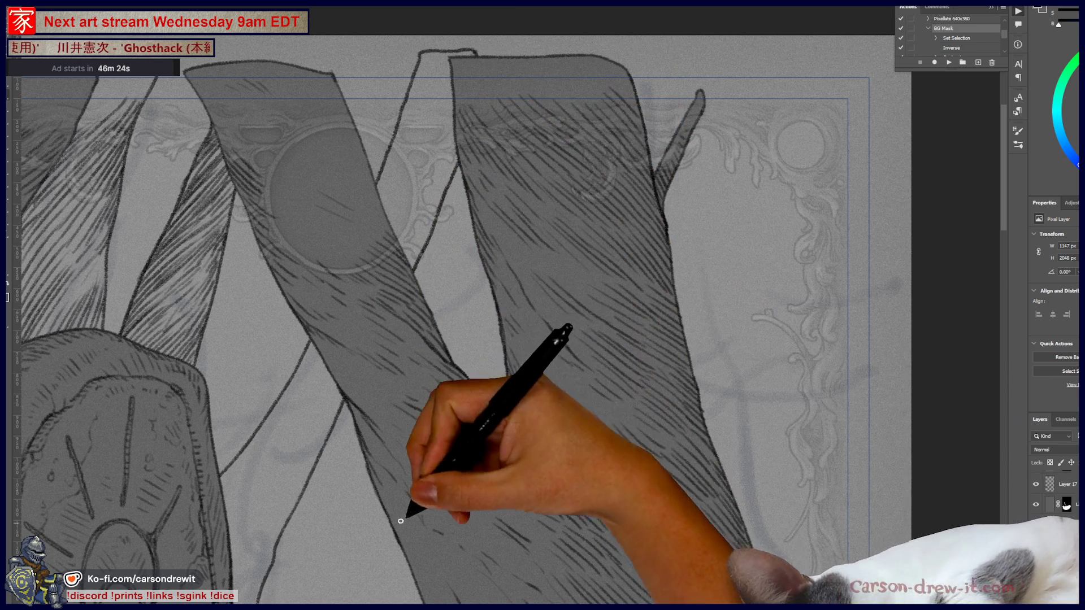
Briefly switch to the shop scene document and back to the tree drawing
scroll(436, 484, up, 2)
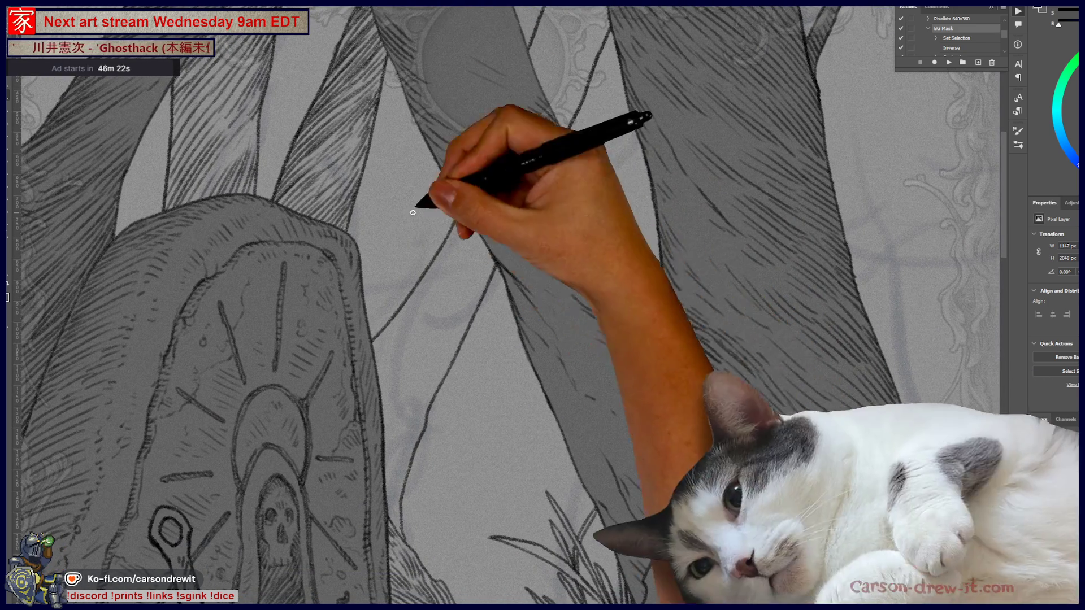
key(ctrl+Tab)
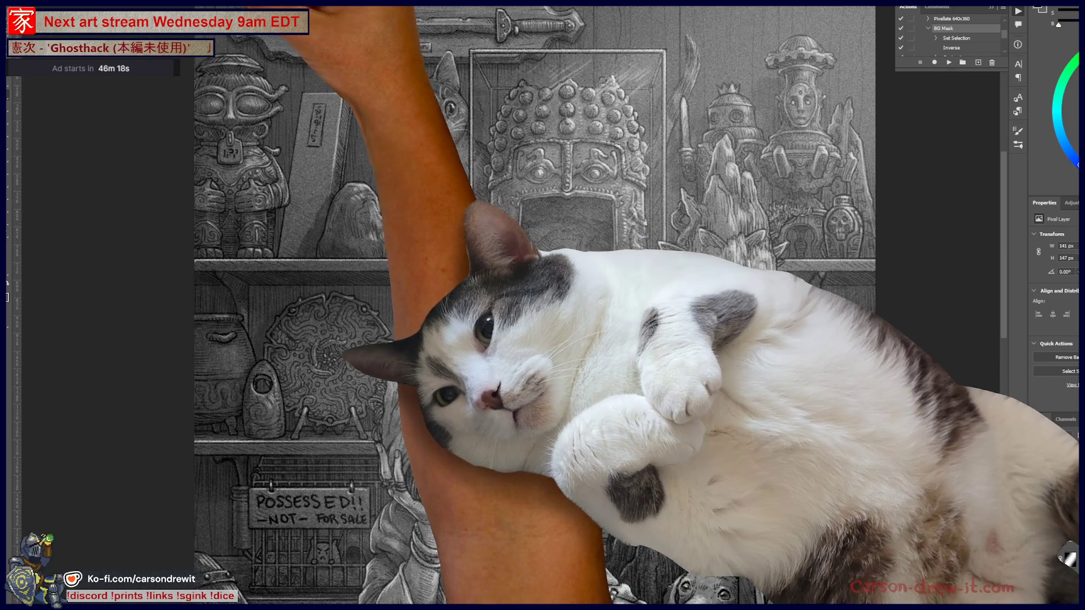
key(ctrl+Tab)
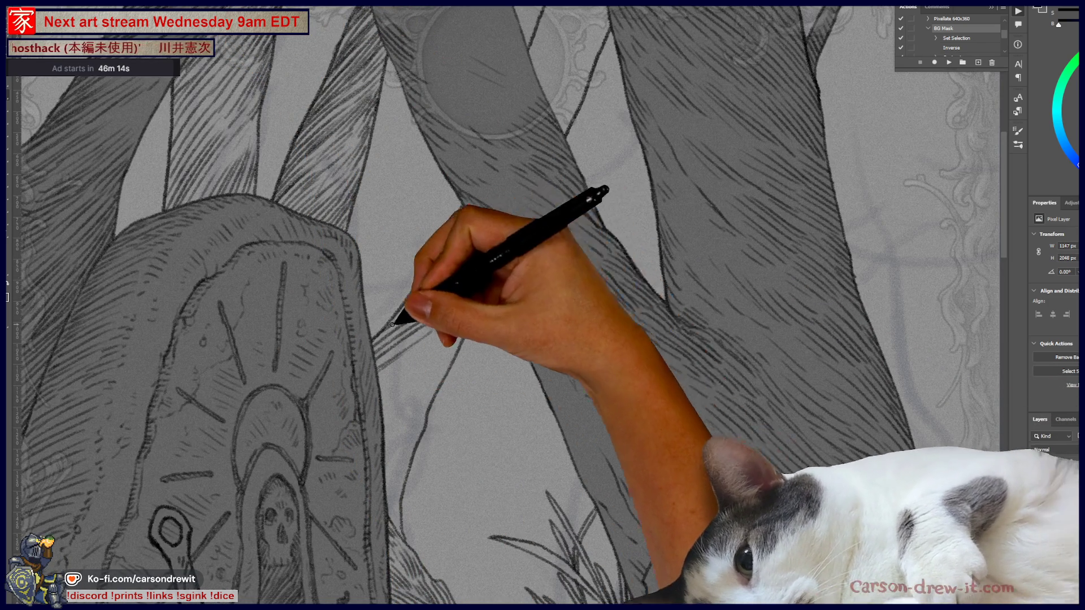
Zoom out to review the newly hatched trunk near the canvas top edge
key(ctrl)
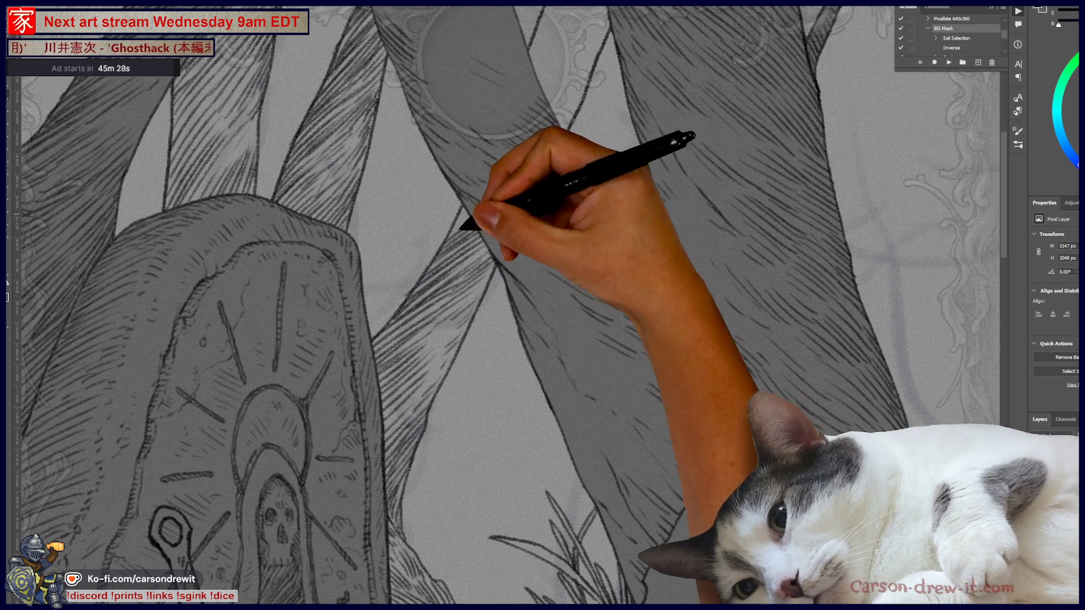
key(ctrl+minus)
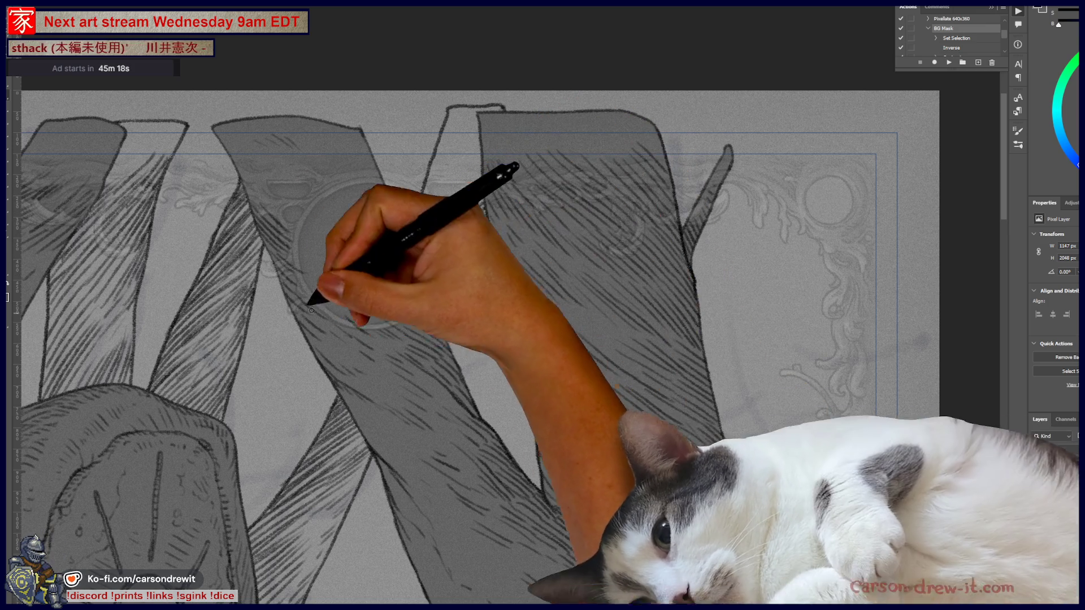
Pan over the upper trunks and the grass below the stone, checking the top edge
drag(373, 393, 484, 315)
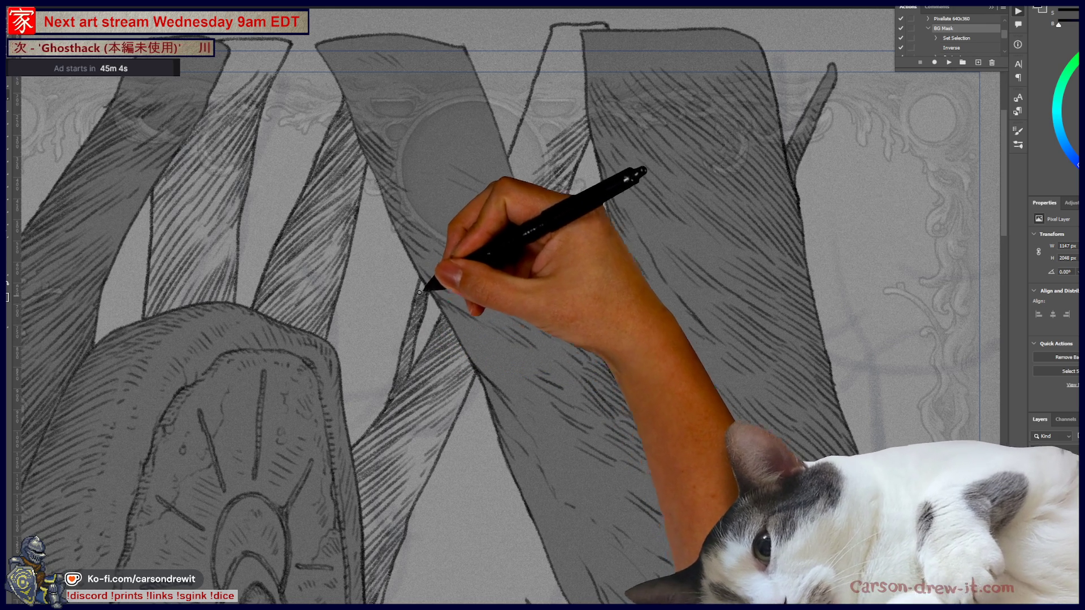
mouse_move(460, 383)
mouse_down()
mouse_move(442, 417)
mouse_move(443, 265)
mouse_up()
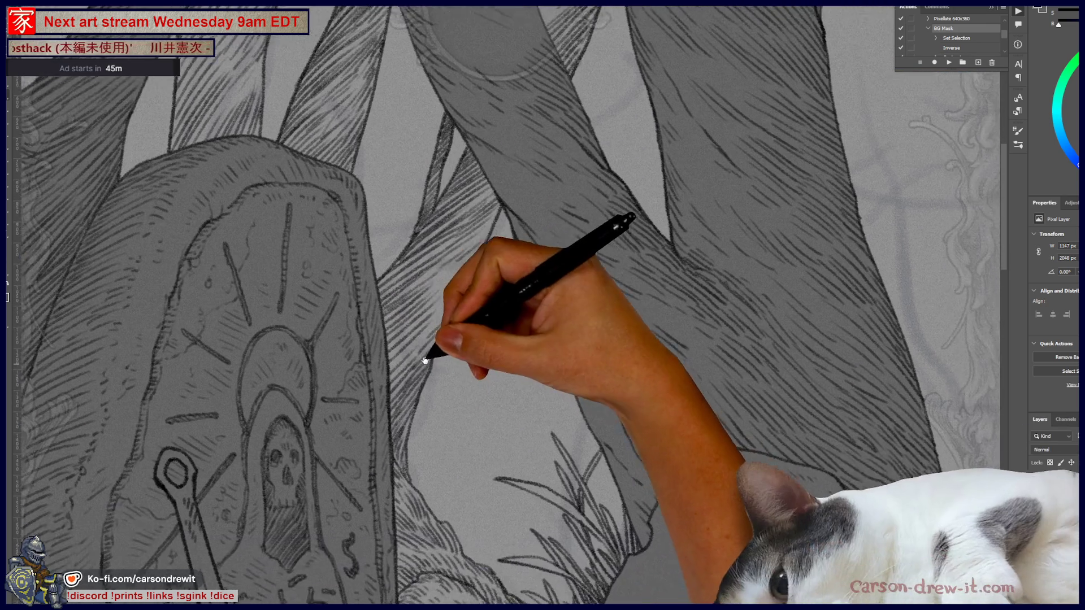
drag(393, 230, 390, 215)
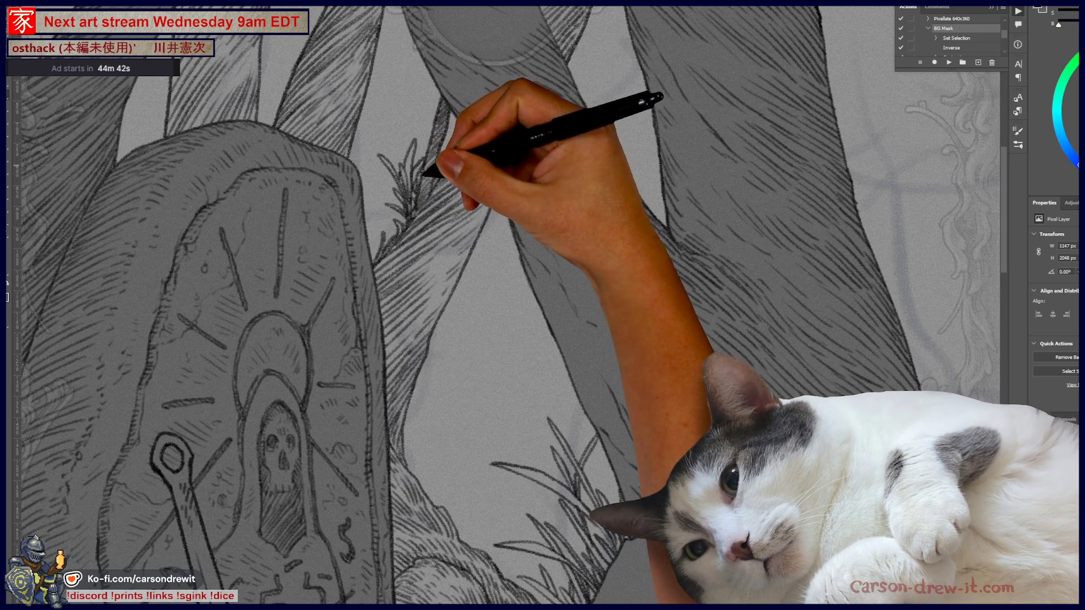
mouse_move(458, 170)
mouse_down()
mouse_move(468, 354)
mouse_move(485, 339)
mouse_up()
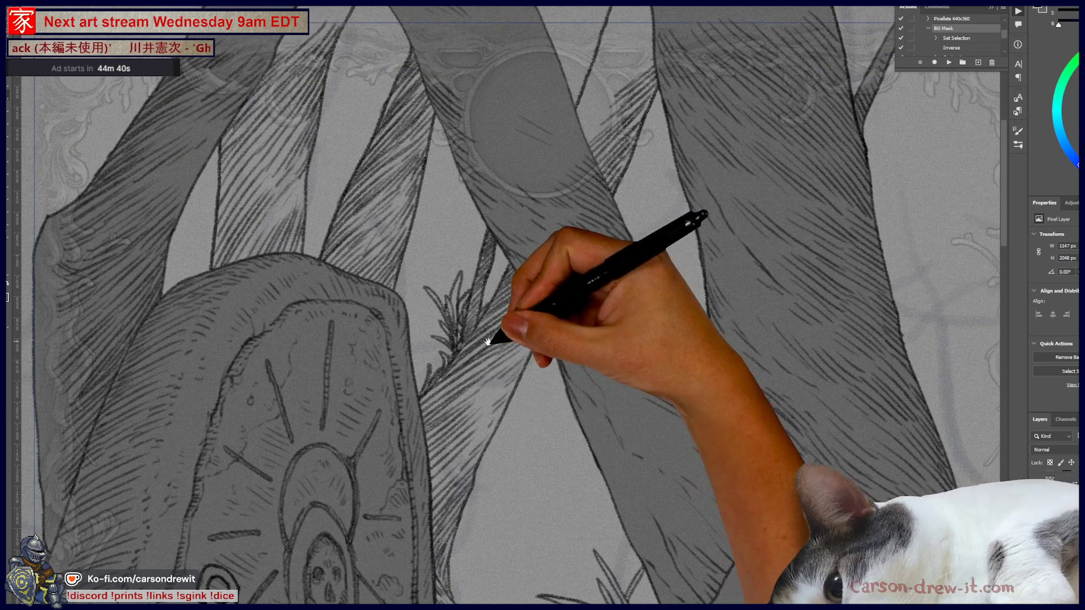
mouse_move(533, 230)
mouse_down()
mouse_move(539, 431)
mouse_move(448, 375)
mouse_move(526, 441)
mouse_move(443, 400)
mouse_move(381, 440)
mouse_up()
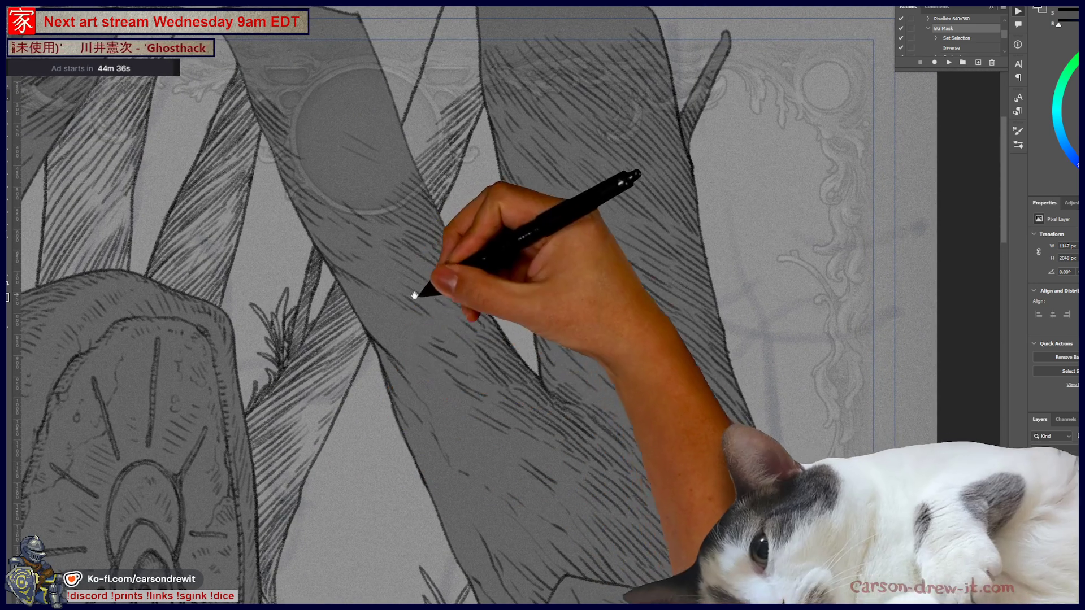
key(ctrl+minus)
key(ctrl+minus)
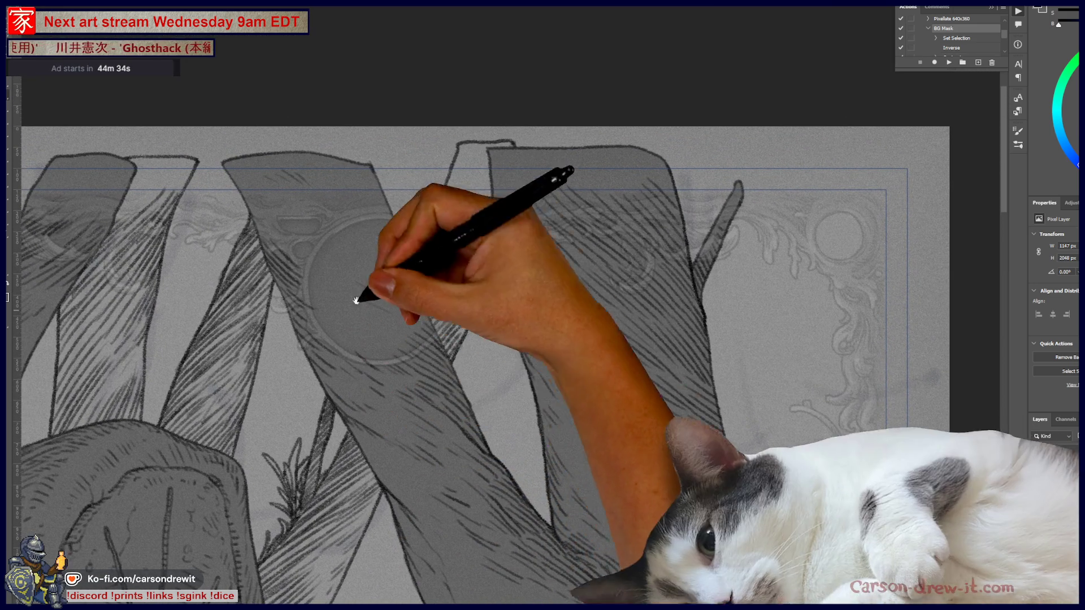
key(ctrl+plus)
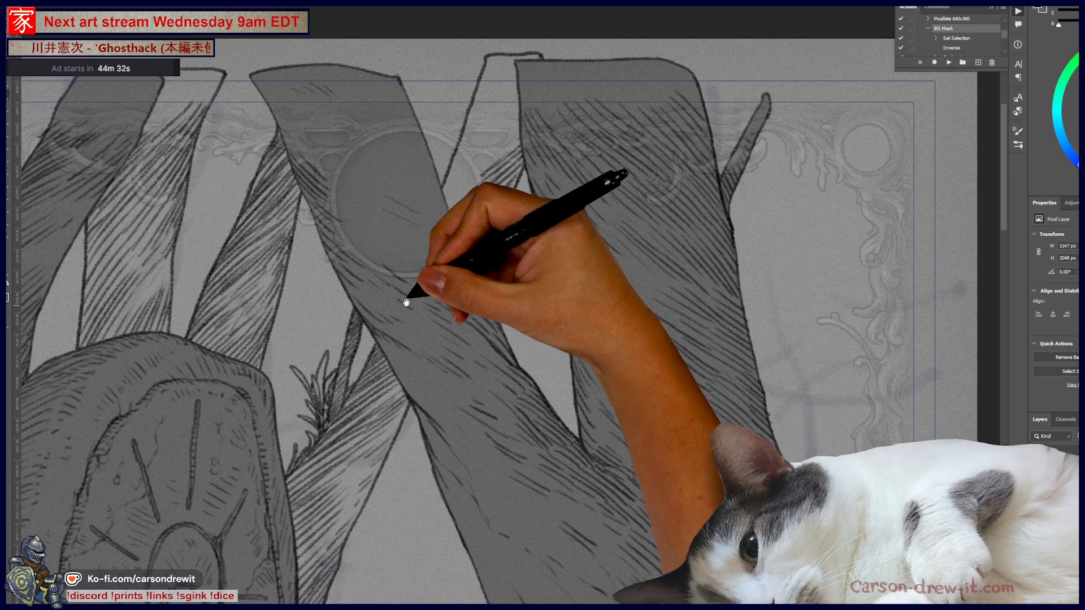
Pan along the trunk to the ornamental frame top, then zoom out to the whole card
drag(408, 298, 422, 182)
mouse_move(426, 287)
mouse_down()
mouse_move(450, 217)
mouse_move(369, 217)
mouse_up()
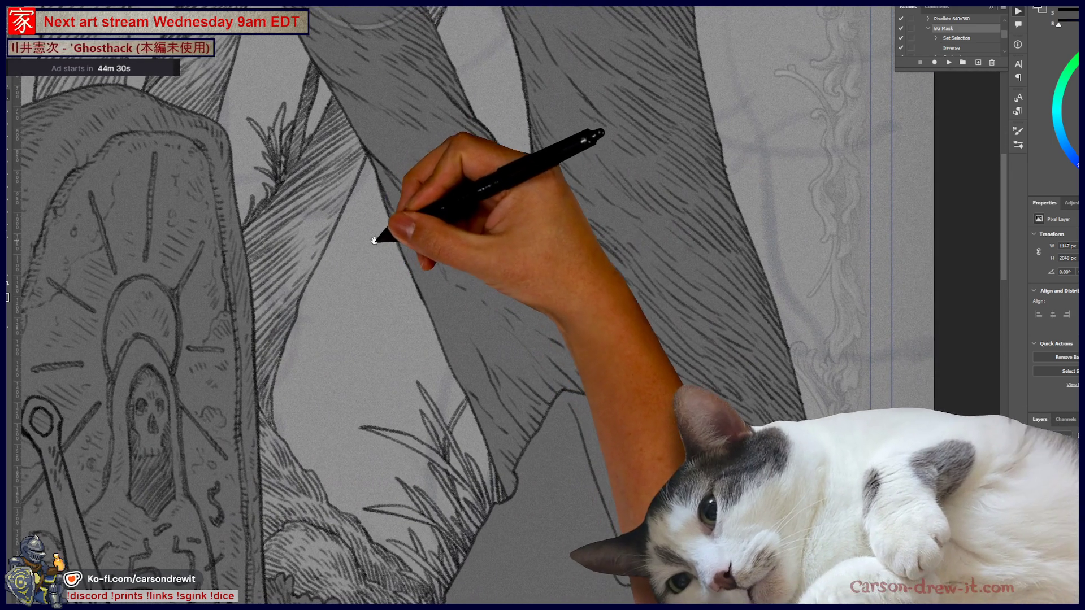
mouse_move(654, 447)
mouse_down()
mouse_move(600, 527)
mouse_move(591, 513)
mouse_up()
mouse_move(623, 451)
mouse_down()
mouse_move(588, 528)
mouse_move(619, 449)
mouse_up()
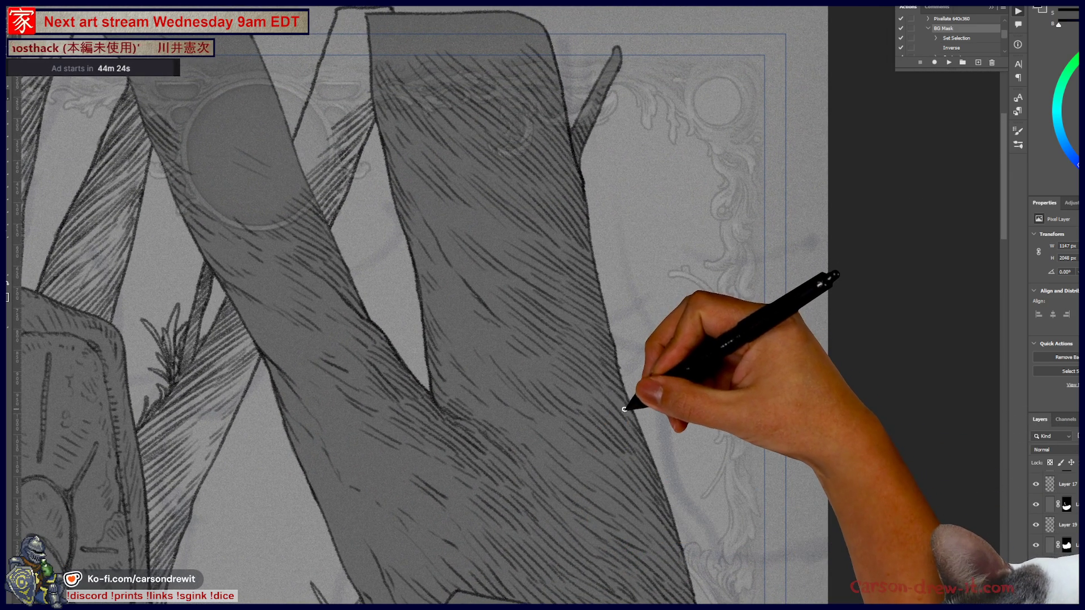
drag(609, 517, 577, 520)
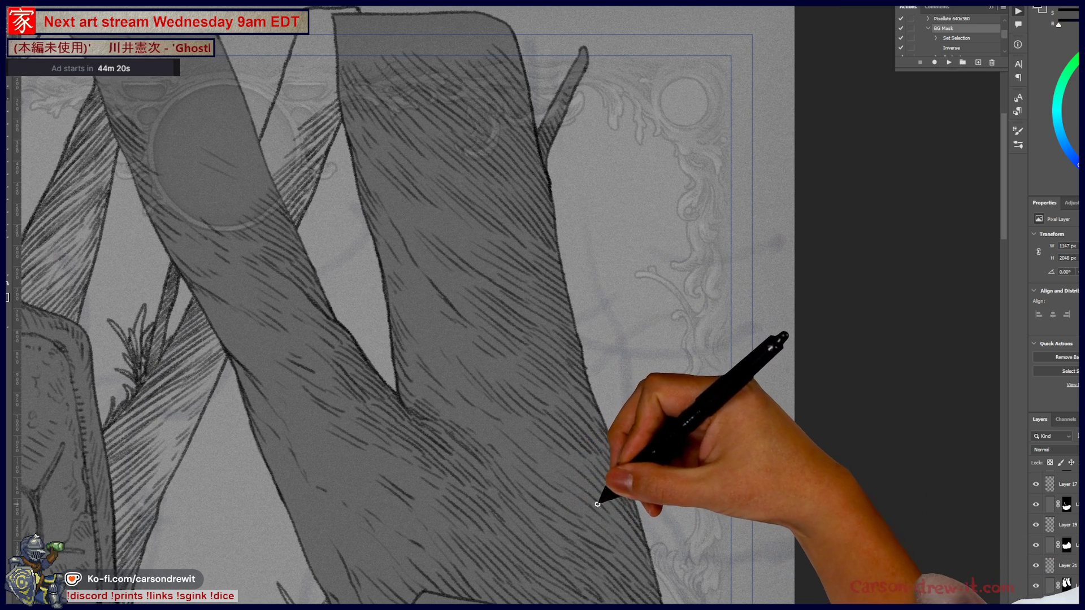
key(ctrl+minus)
key(ctrl+minus)
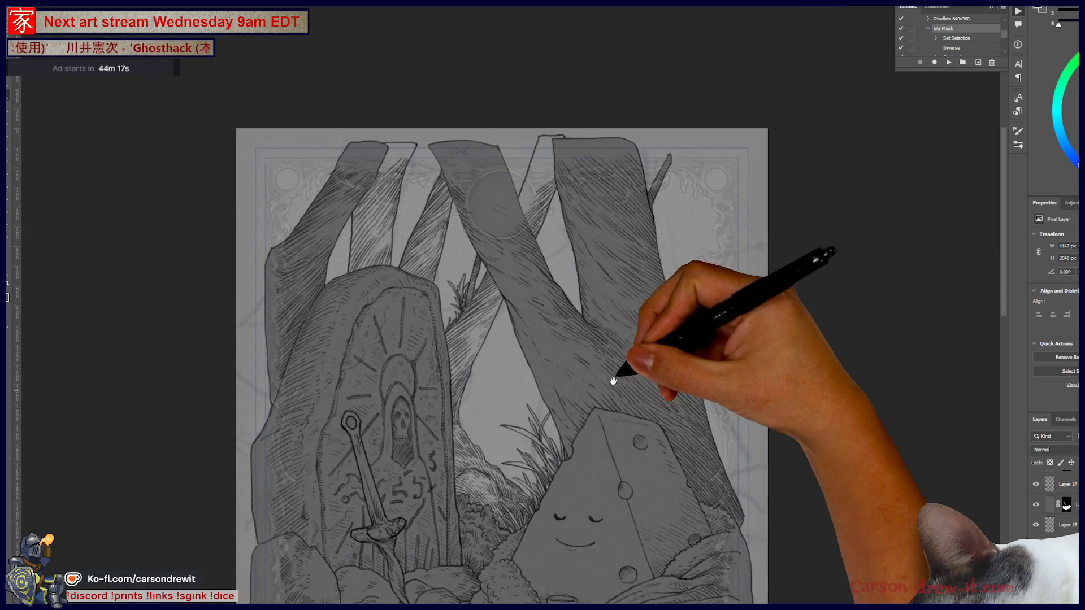
mouse_move(613, 381)
mouse_down()
mouse_move(621, 334)
mouse_move(581, 330)
mouse_up()
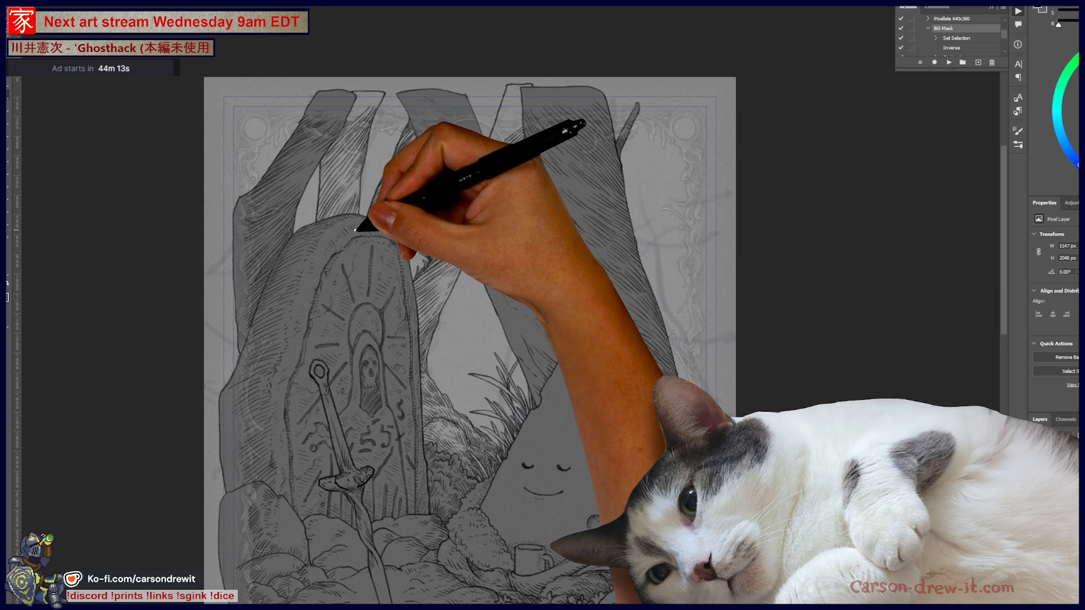
Zoom in on the stone and skull and ink the hill contour line beside them
key(ctrl+plus)
key(ctrl+plus)
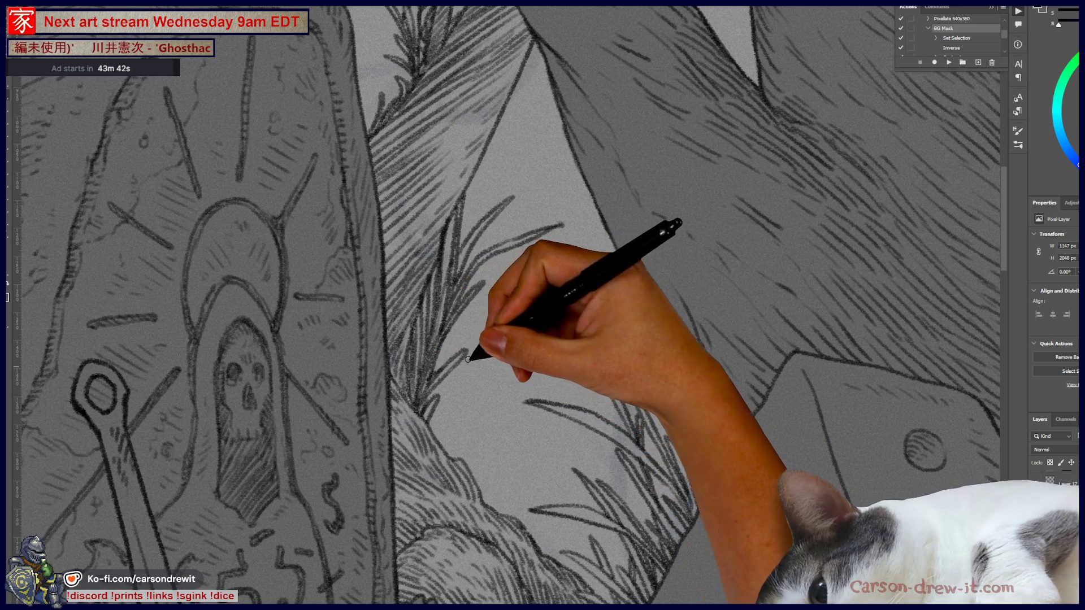
mouse_move(454, 373)
mouse_down()
mouse_move(552, 356)
mouse_move(563, 379)
mouse_up()
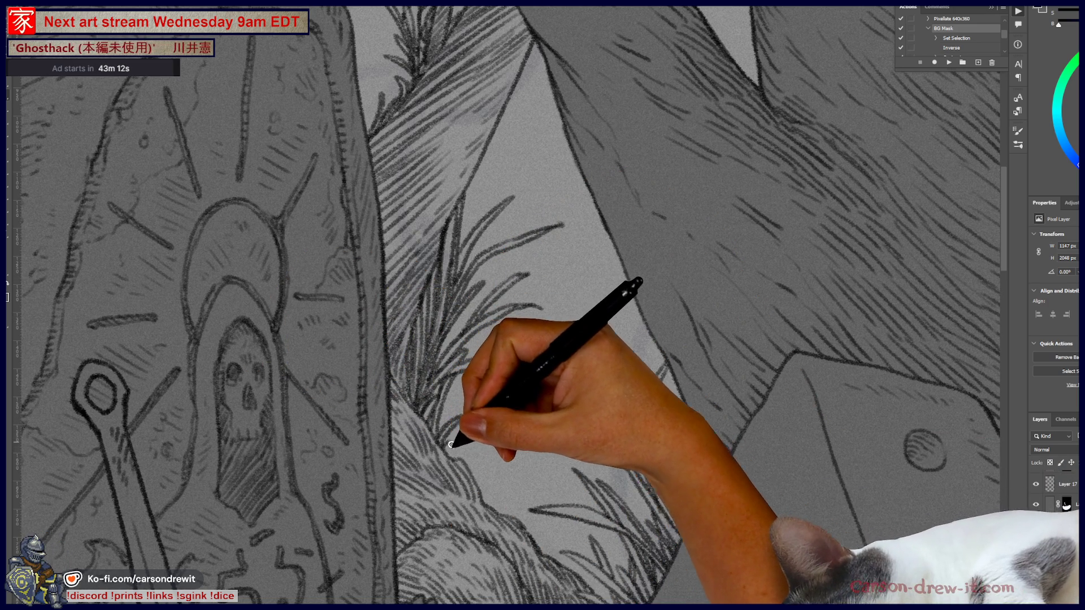
scroll(629, 520, down, 10)
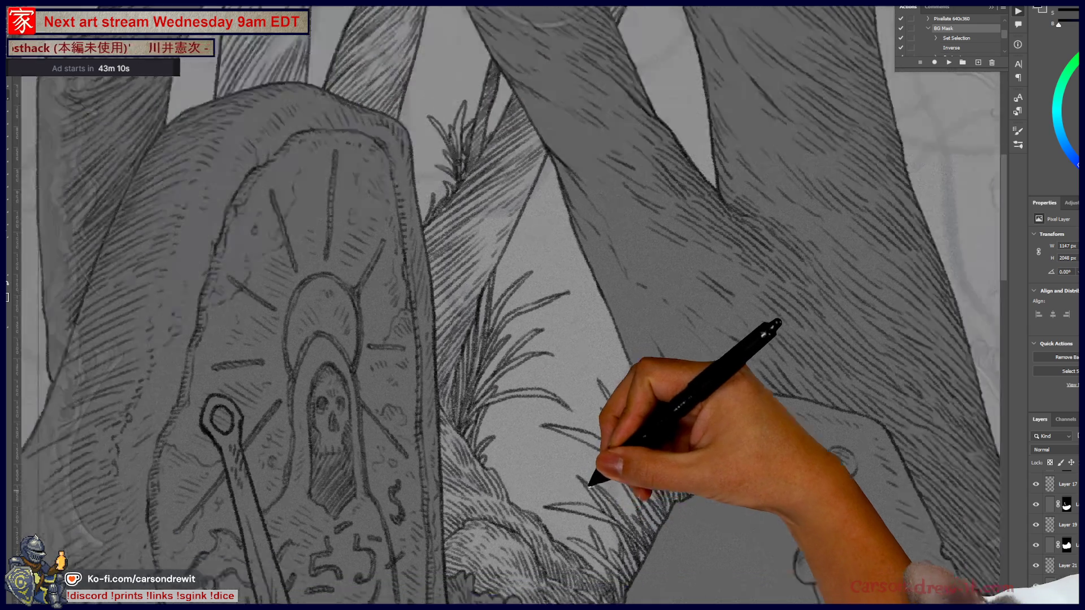
Ink a thin line up the right trunk's edge, undoing a stray stroke
scroll(611, 499, up, 10)
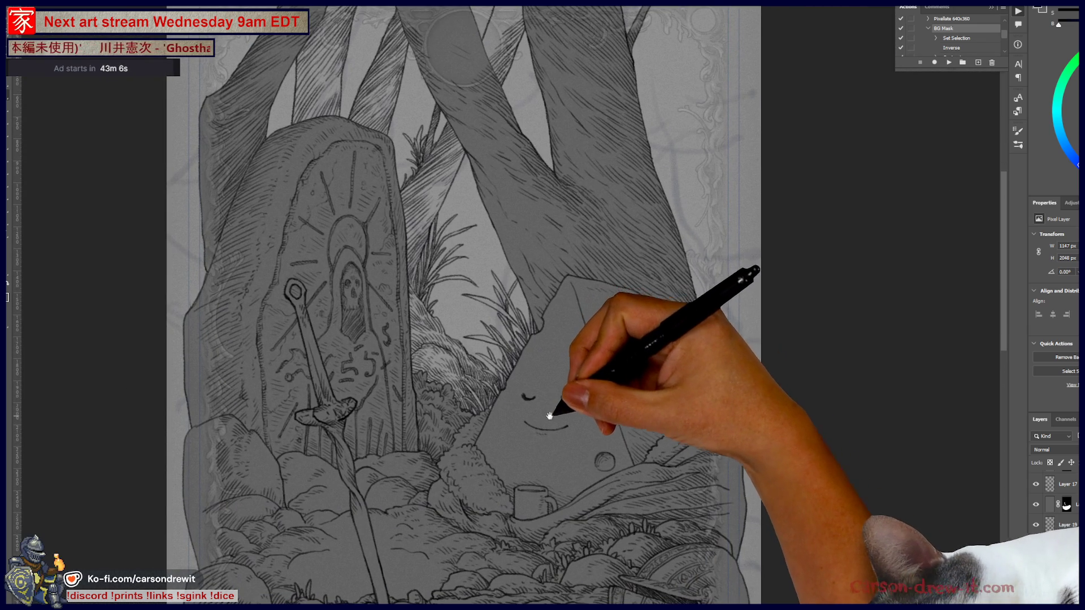
scroll(713, 311, up, 4)
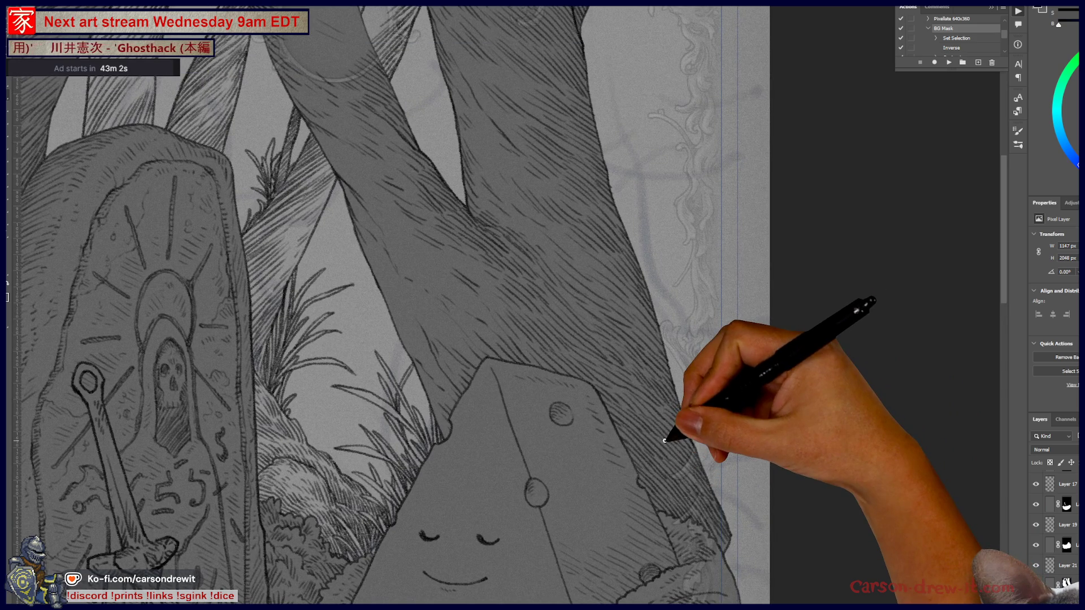
mouse_move(611, 332)
mouse_down()
mouse_move(521, 363)
mouse_move(576, 415)
mouse_move(637, 363)
mouse_move(664, 280)
mouse_up()
key(ctrl+z)
mouse_move(615, 375)
mouse_down()
mouse_move(631, 308)
mouse_move(705, 244)
mouse_up()
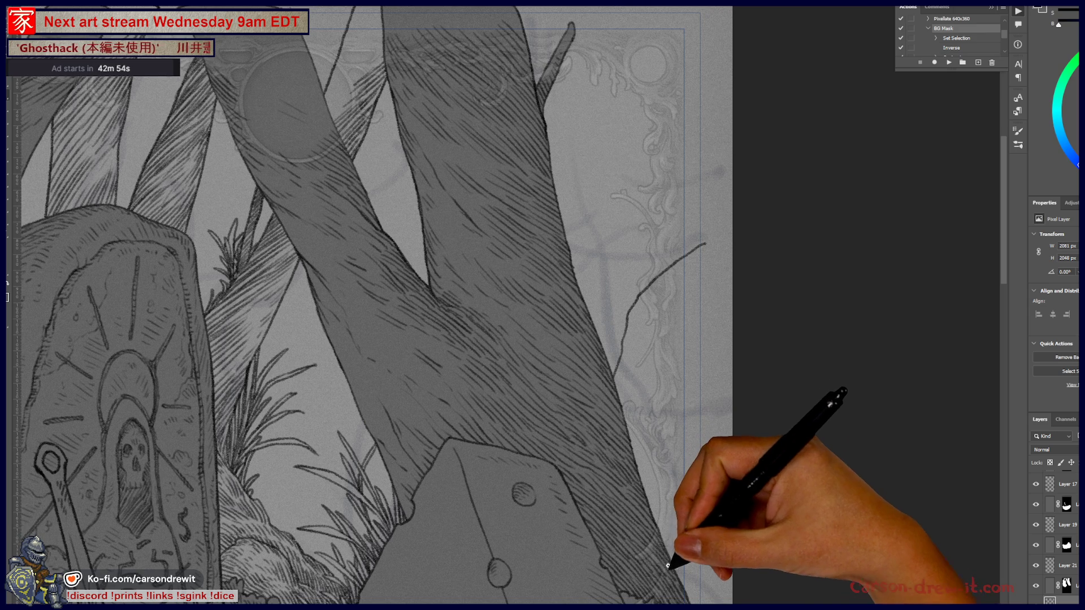
drag(678, 527, 706, 243)
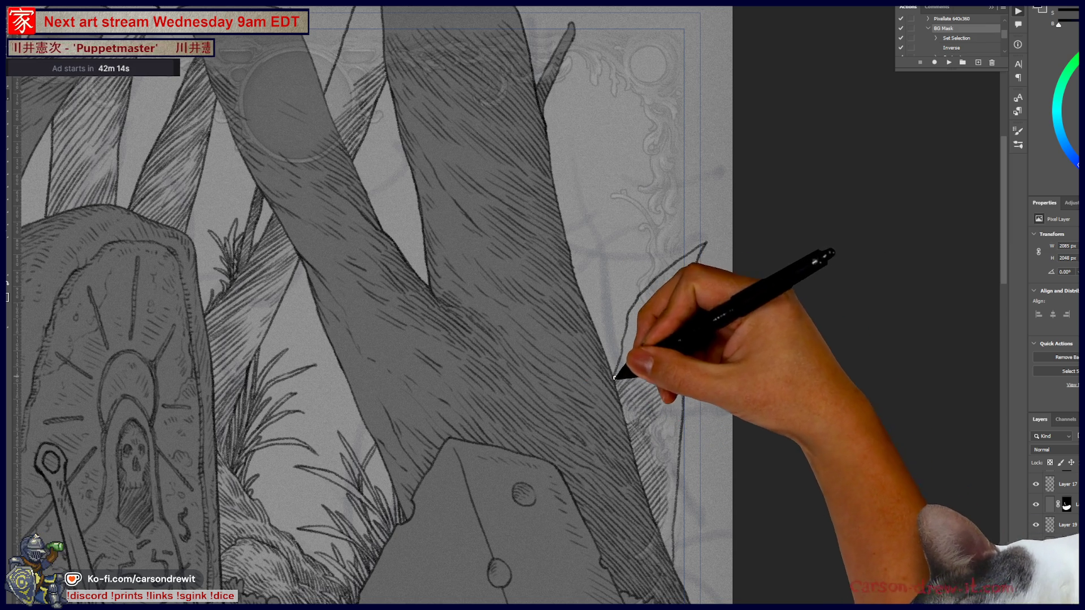
Draw several tall leaf blades beside the right trunk, then zoom out to view the card
drag(706, 245, 679, 353)
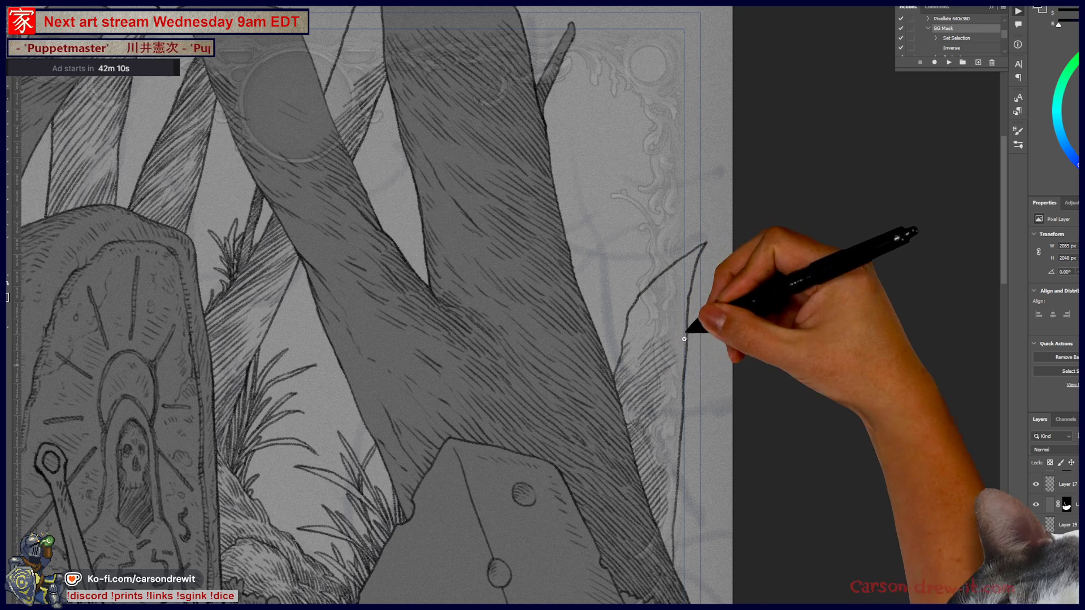
mouse_move(685, 310)
mouse_down()
mouse_move(634, 335)
mouse_move(683, 286)
mouse_move(635, 303)
mouse_move(695, 283)
mouse_move(676, 400)
mouse_up()
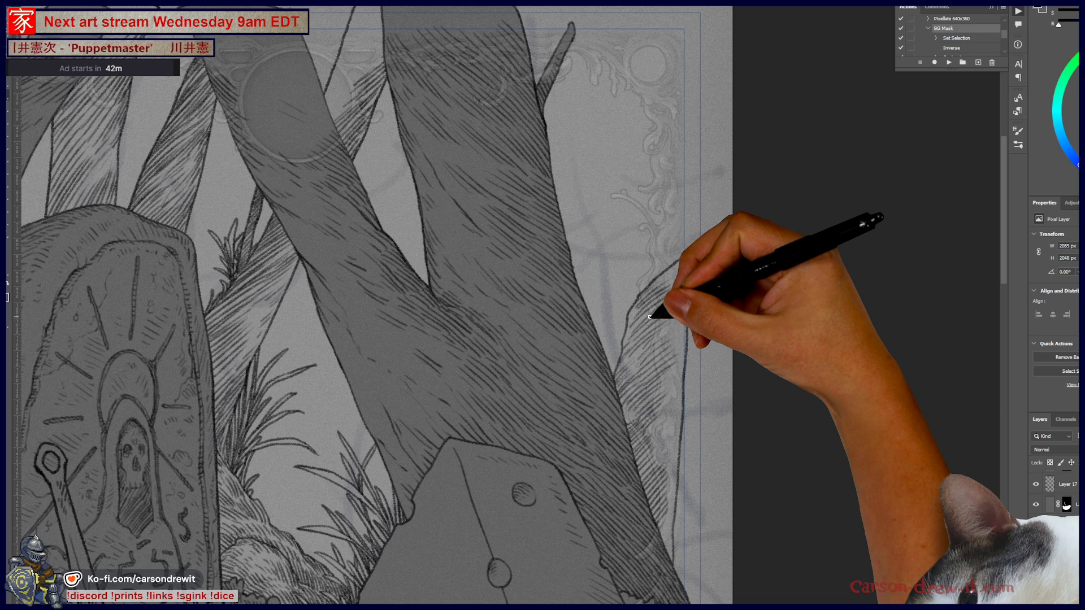
mouse_move(617, 389)
mouse_down()
mouse_move(637, 392)
mouse_move(634, 416)
mouse_up()
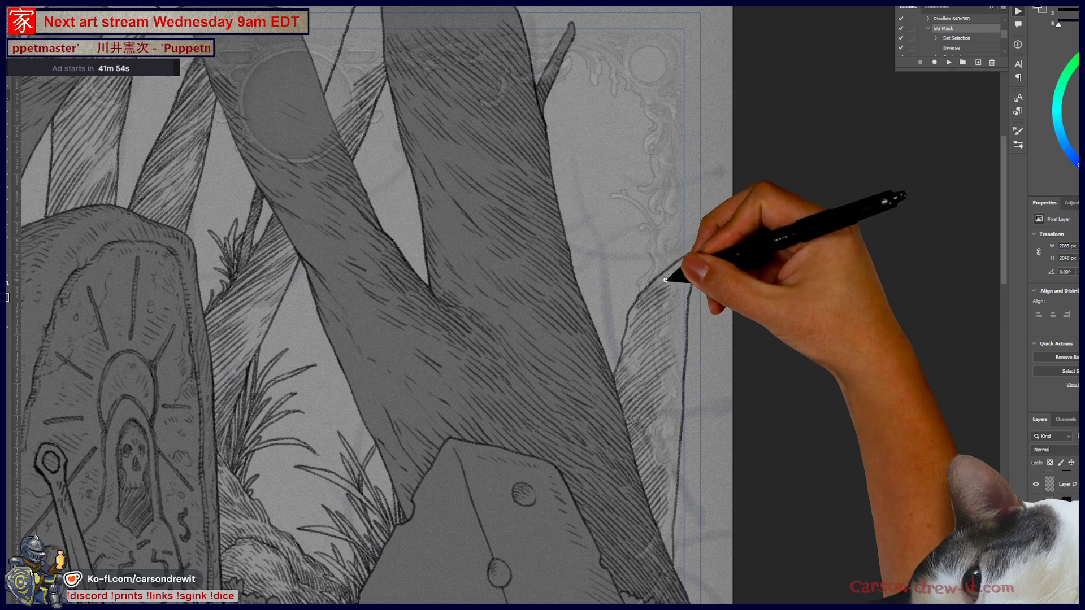
drag(685, 261, 697, 266)
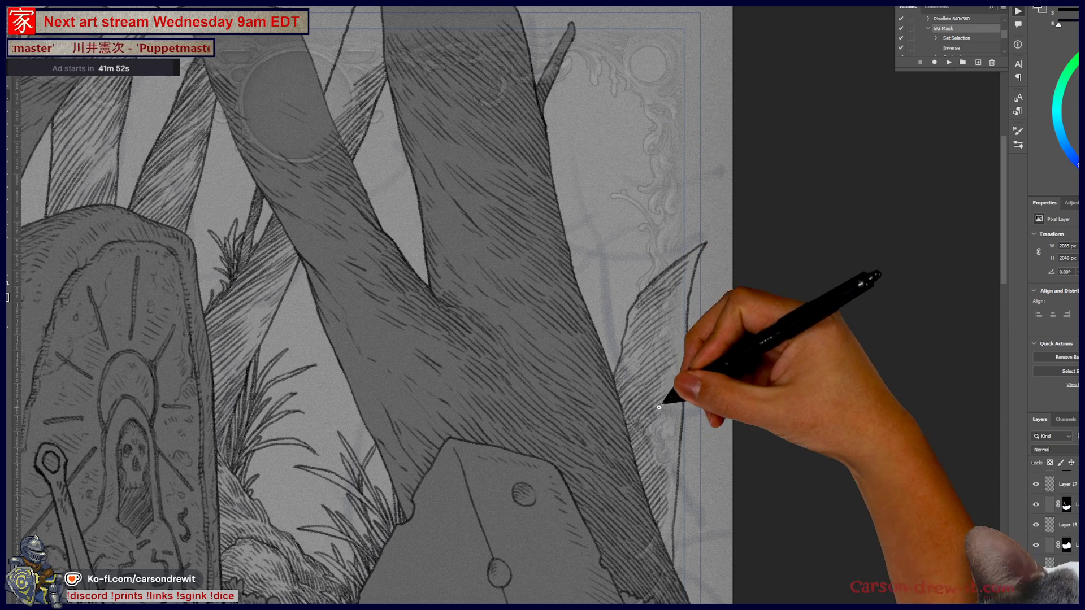
drag(635, 380, 691, 441)
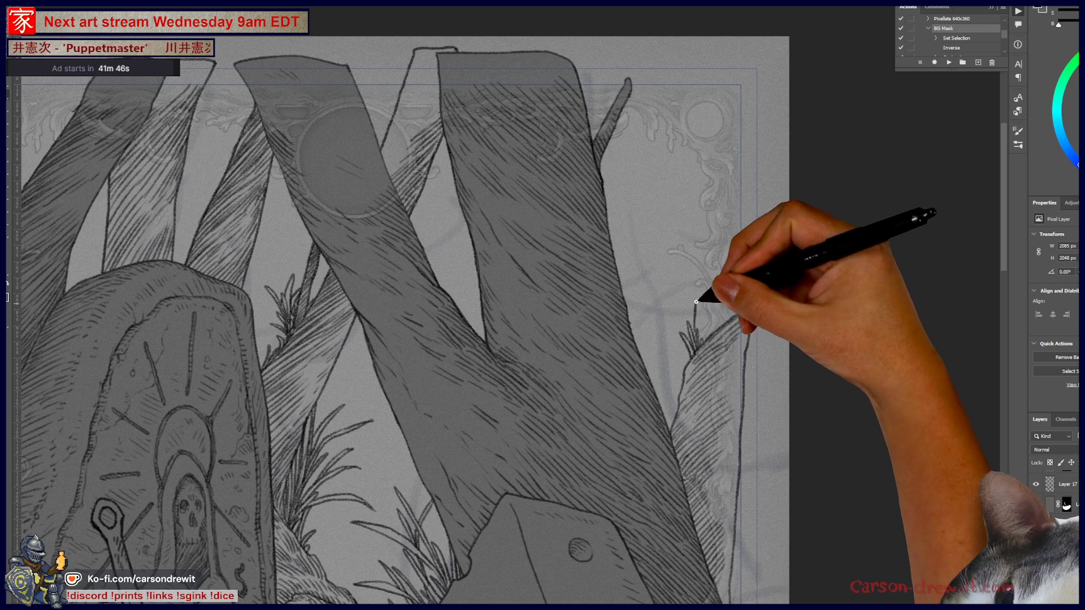
drag(730, 251, 711, 332)
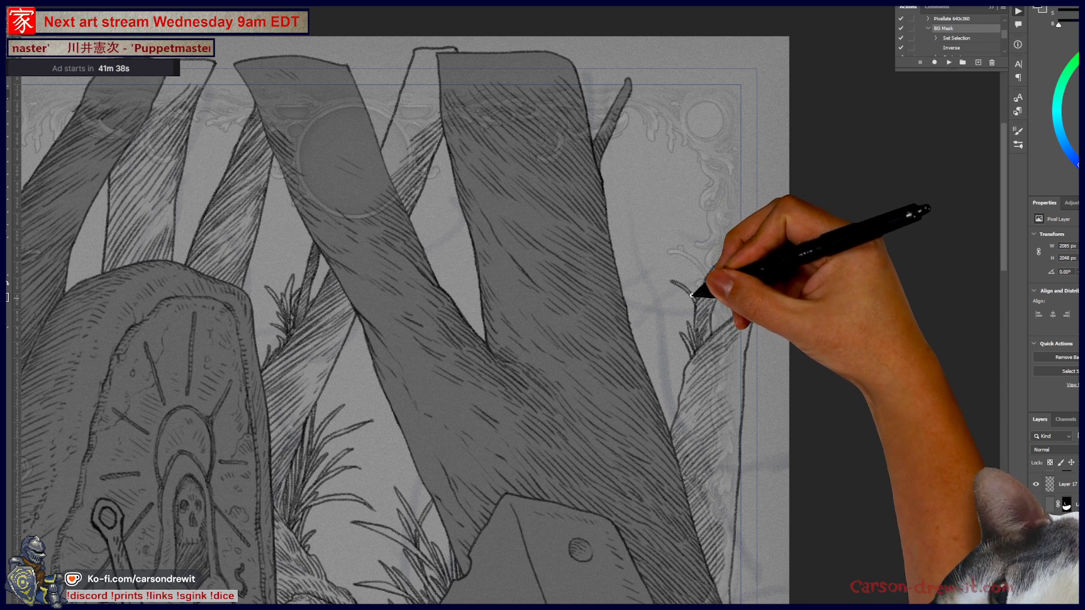
mouse_move(701, 274)
mouse_down()
mouse_move(712, 213)
mouse_move(706, 265)
mouse_up()
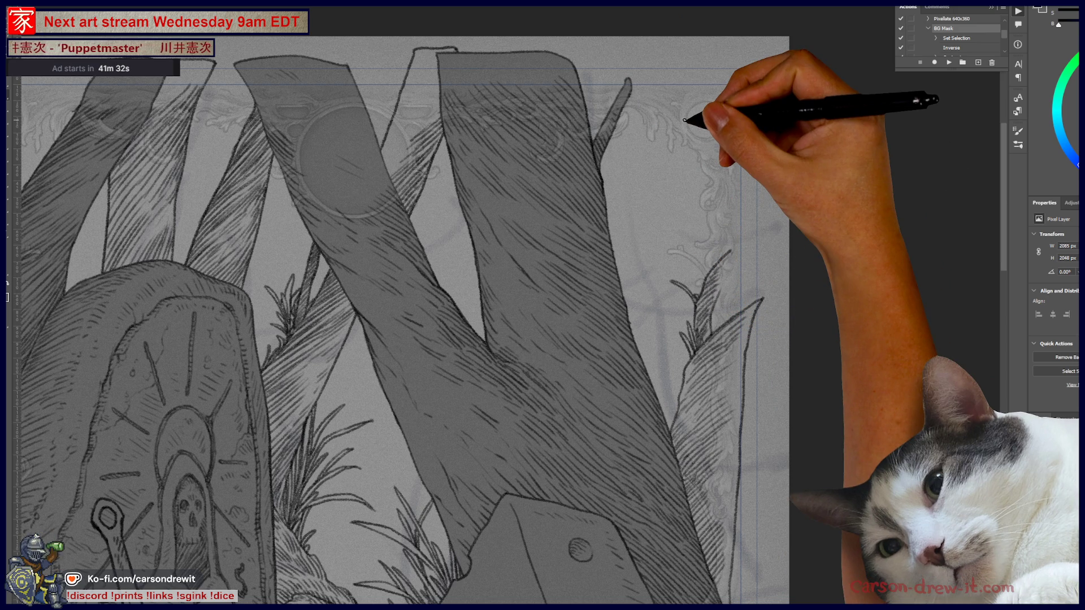
key(ctrl+minus)
key(ctrl+minus)
key(ctrl+minus)
drag(624, 308, 680, 374)
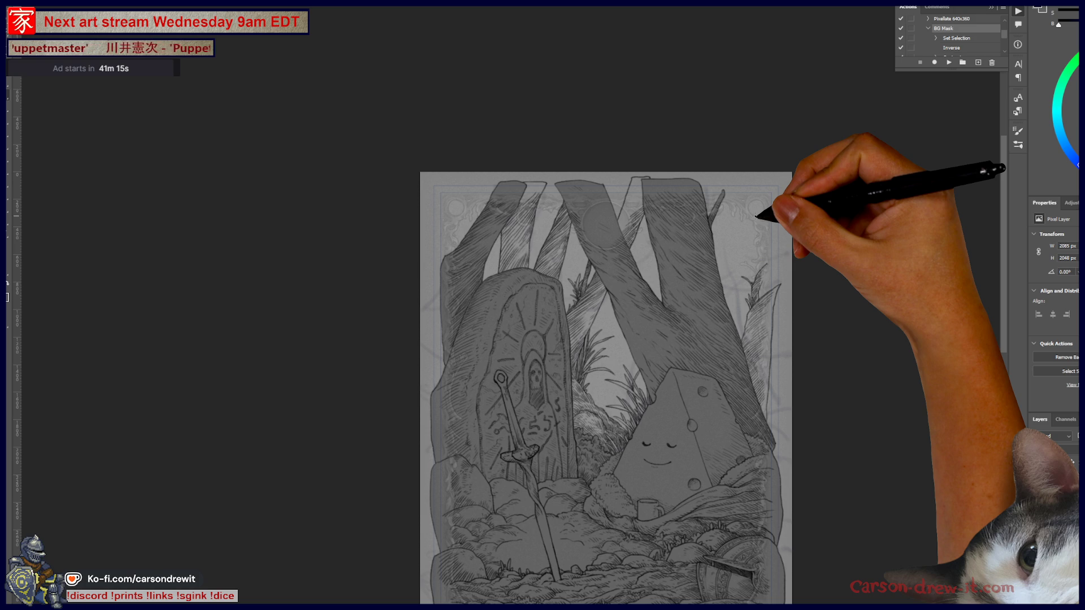
scroll(756, 216, up, 1)
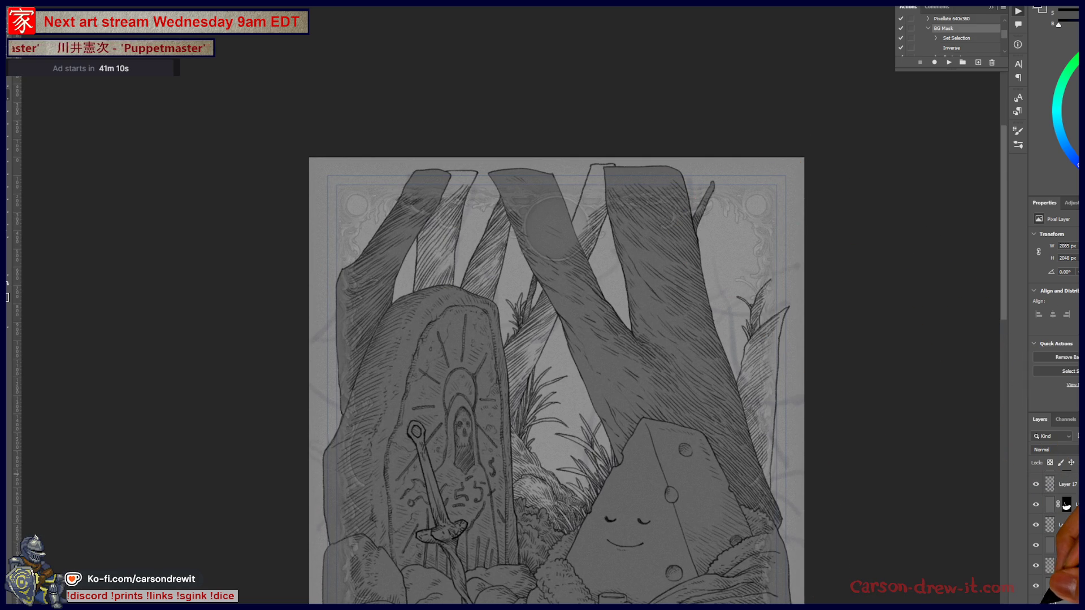
alt+click(1035, 586)
scroll(588, 440, up, 3)
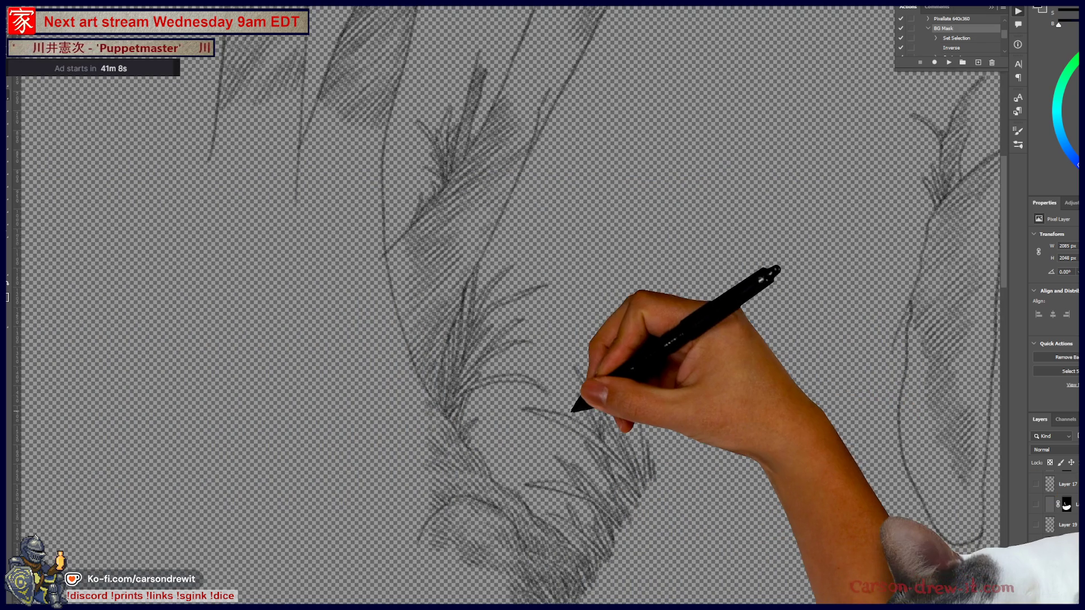
scroll(569, 411, down, 3)
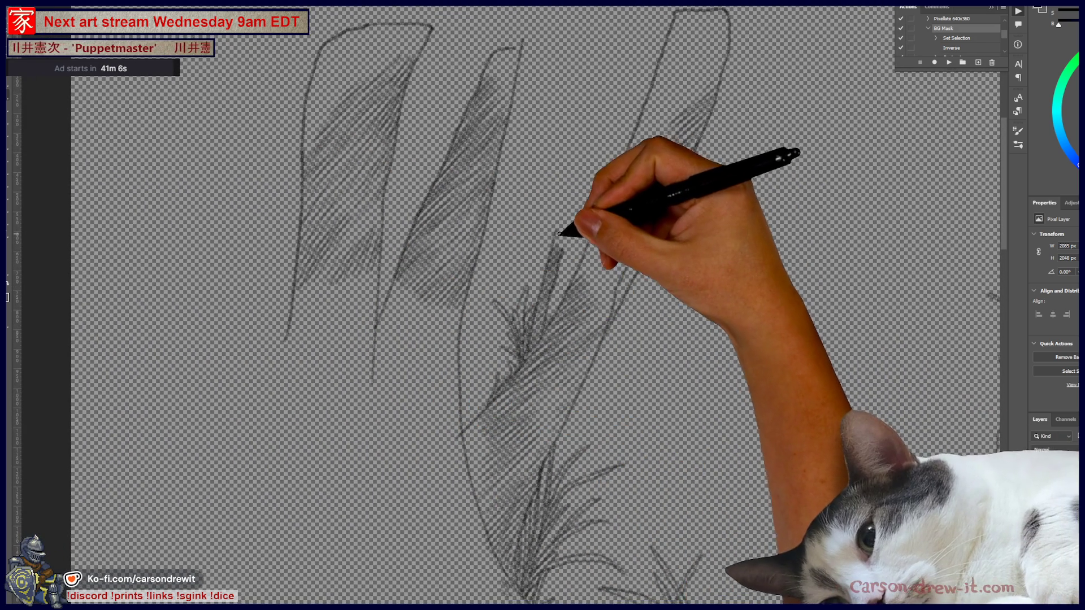
drag(601, 208, 574, 317)
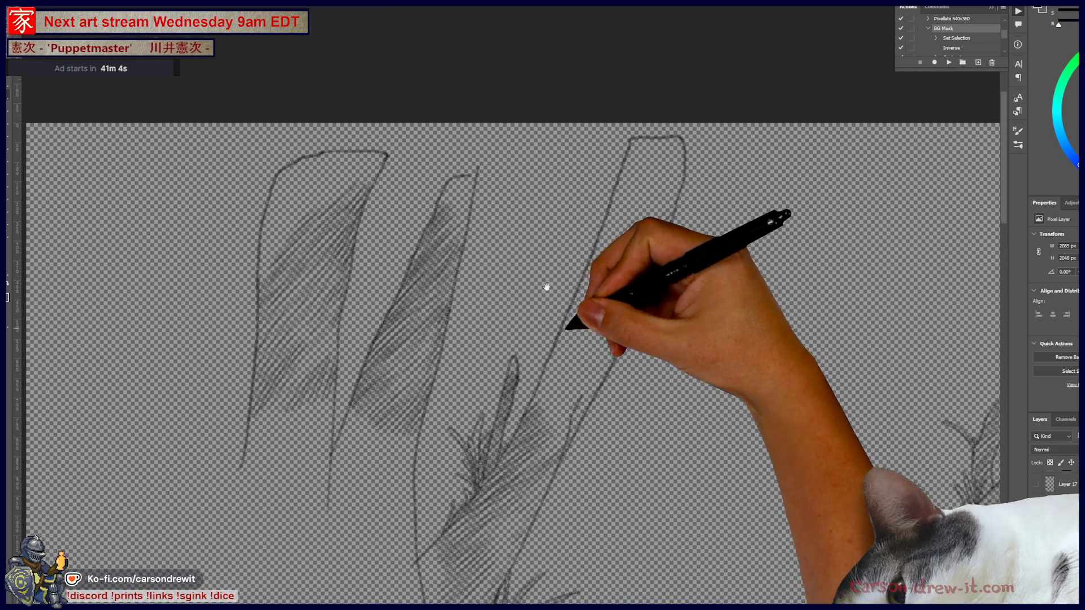
mouse_move(497, 424)
mouse_down()
mouse_move(581, 375)
mouse_move(583, 237)
mouse_move(387, 387)
mouse_move(431, 223)
mouse_move(310, 97)
mouse_move(310, 203)
mouse_move(485, 516)
mouse_move(705, 567)
mouse_up()
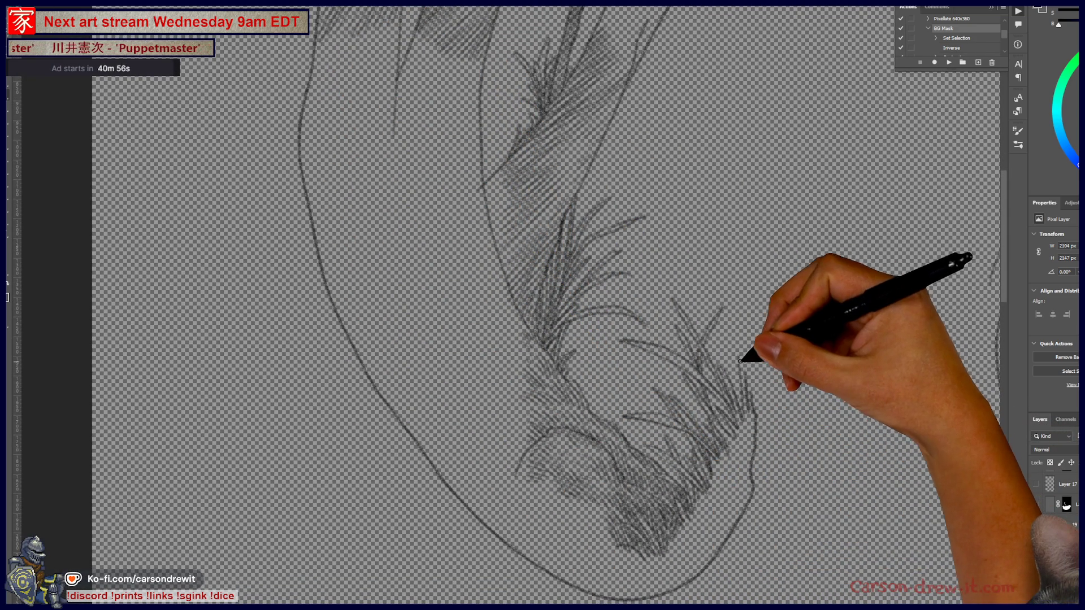
mouse_move(744, 372)
mouse_down()
mouse_move(764, 400)
mouse_move(751, 382)
mouse_move(754, 417)
mouse_up()
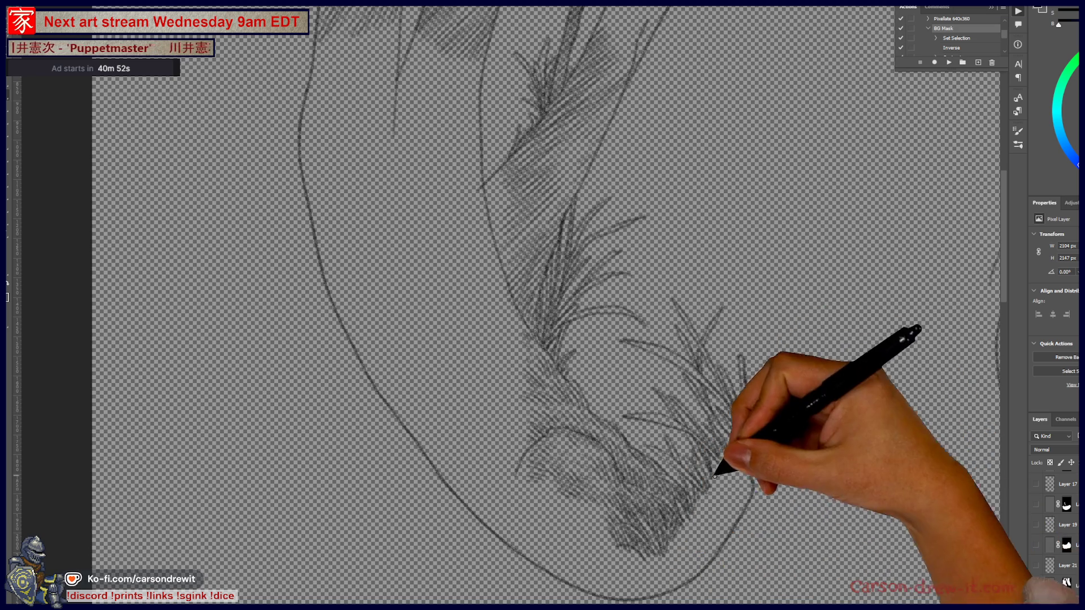
mouse_move(726, 513)
mouse_down()
mouse_move(605, 479)
mouse_move(443, 556)
mouse_move(649, 394)
mouse_move(686, 497)
mouse_move(727, 310)
mouse_move(726, 296)
mouse_move(709, 300)
mouse_up()
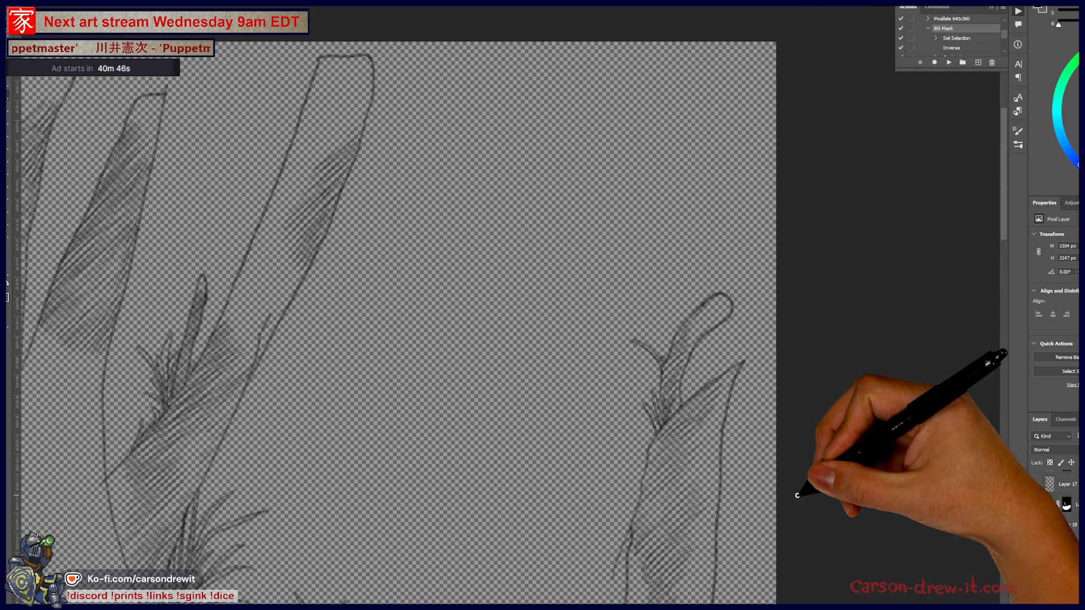
mouse_move(797, 495)
mouse_down()
mouse_move(660, 460)
mouse_move(678, 436)
mouse_up()
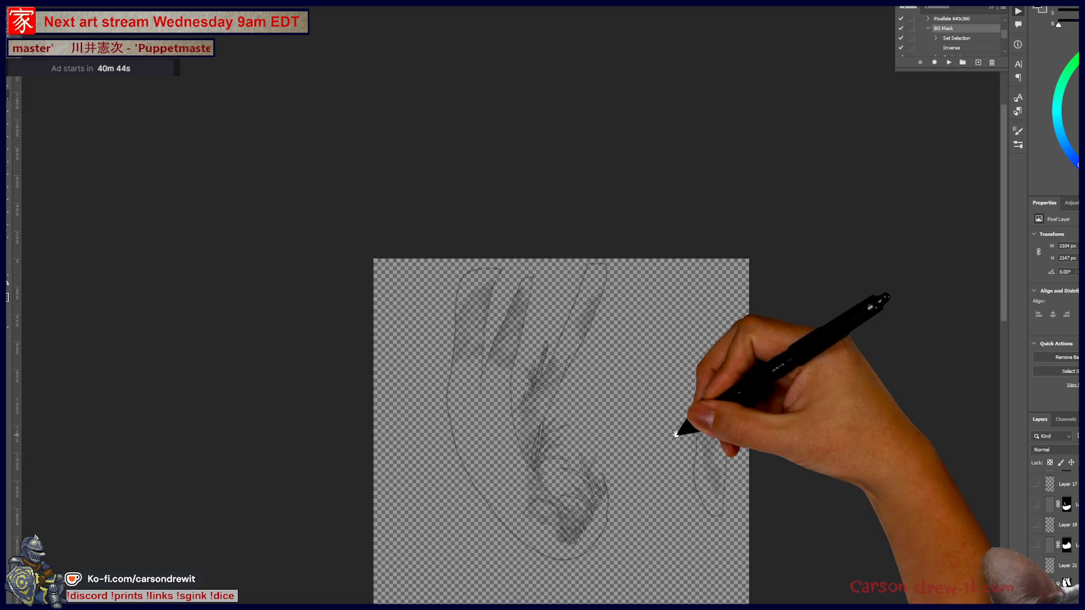
alt+click(1035, 485)
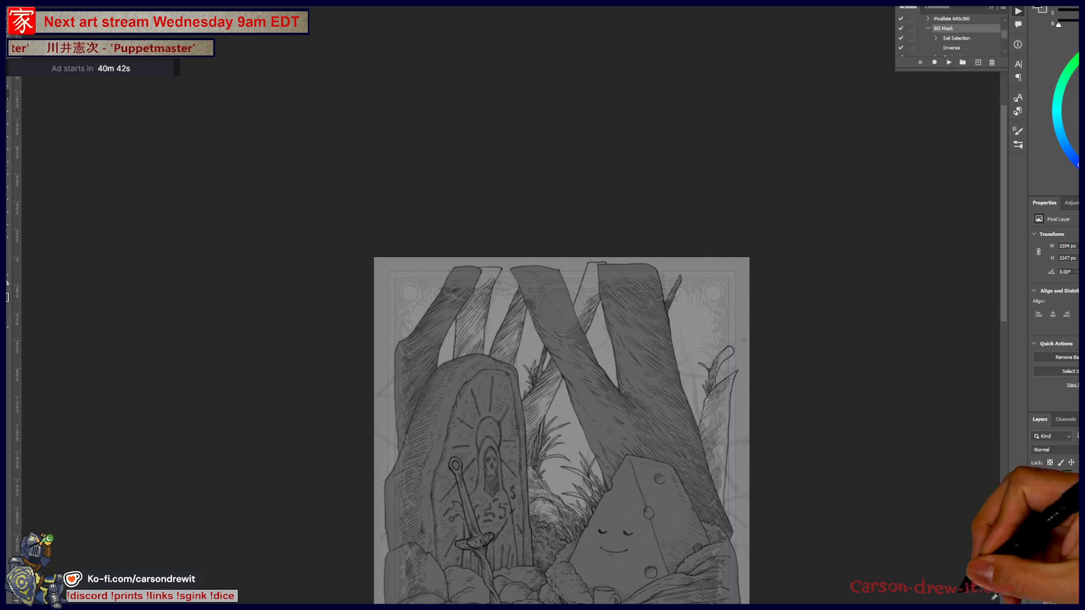
scroll(581, 325, up, 5)
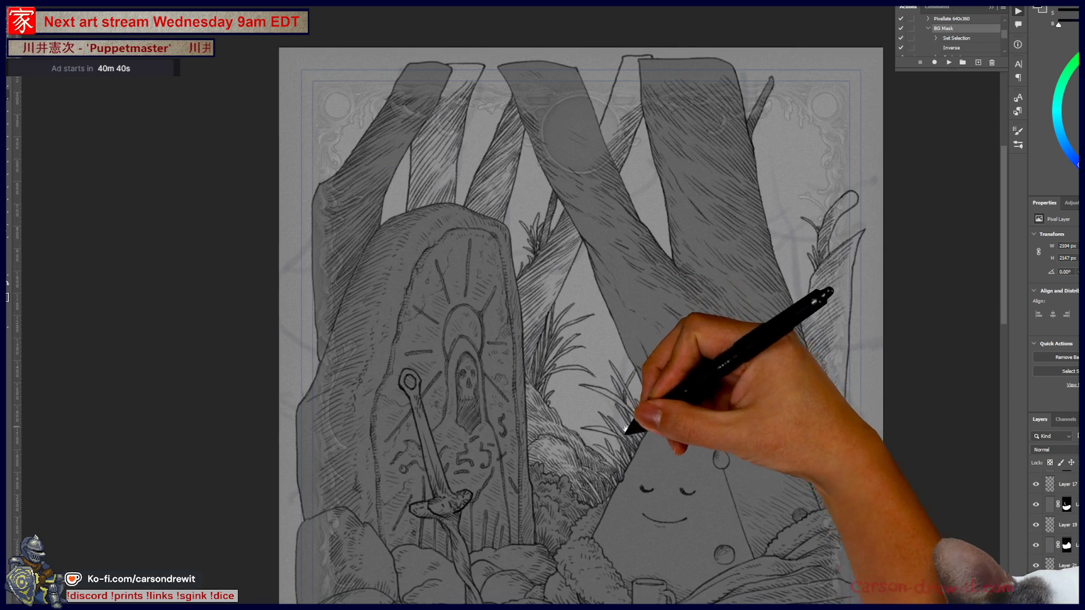
drag(626, 425, 601, 456)
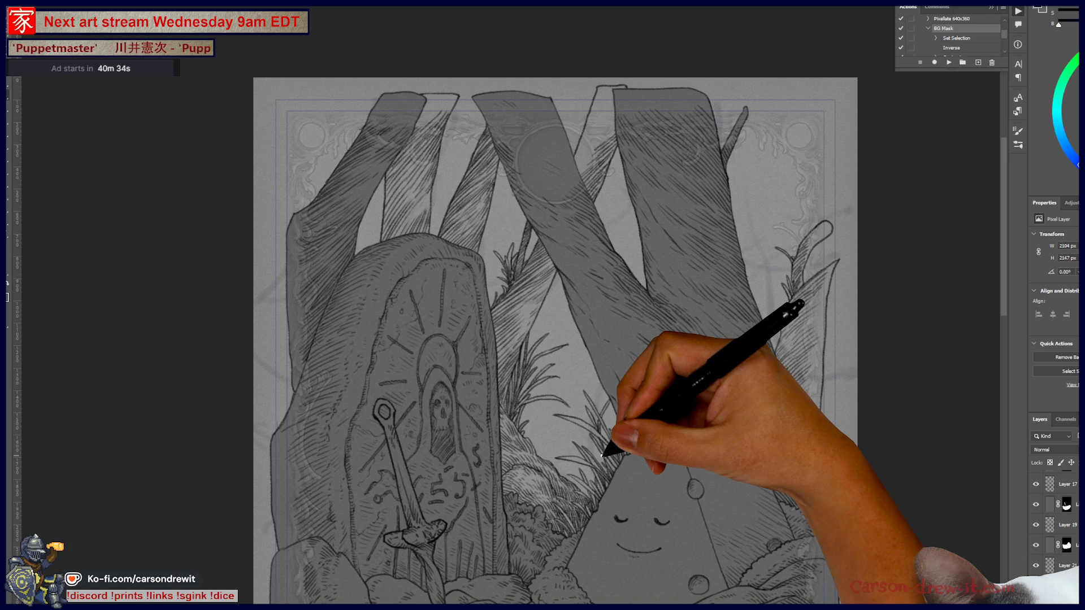
scroll(596, 457, up, 5)
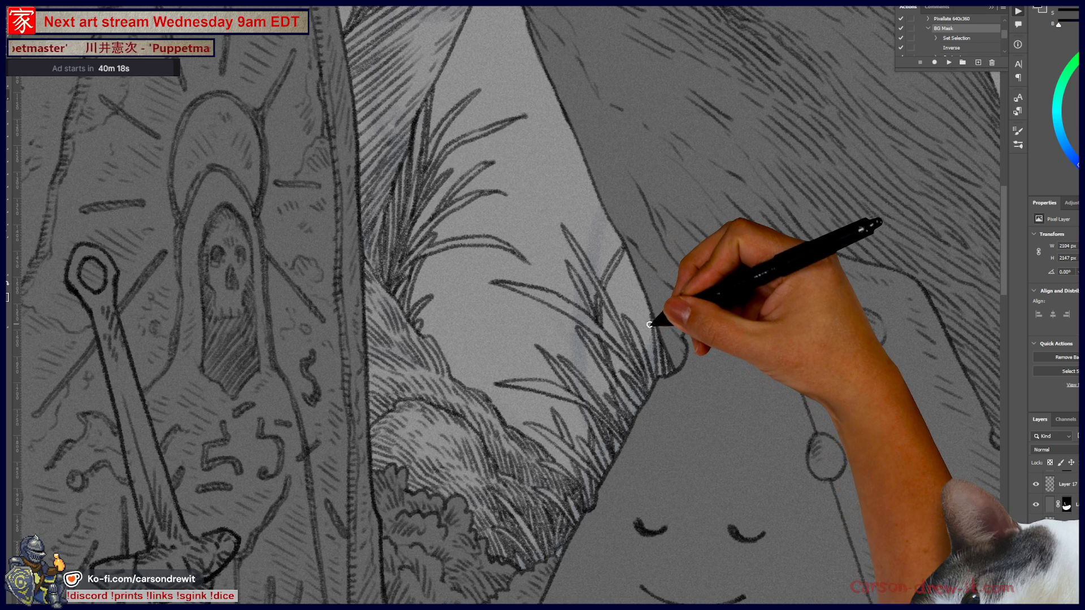
scroll(654, 325, down, 1)
scroll(654, 338, down, 1)
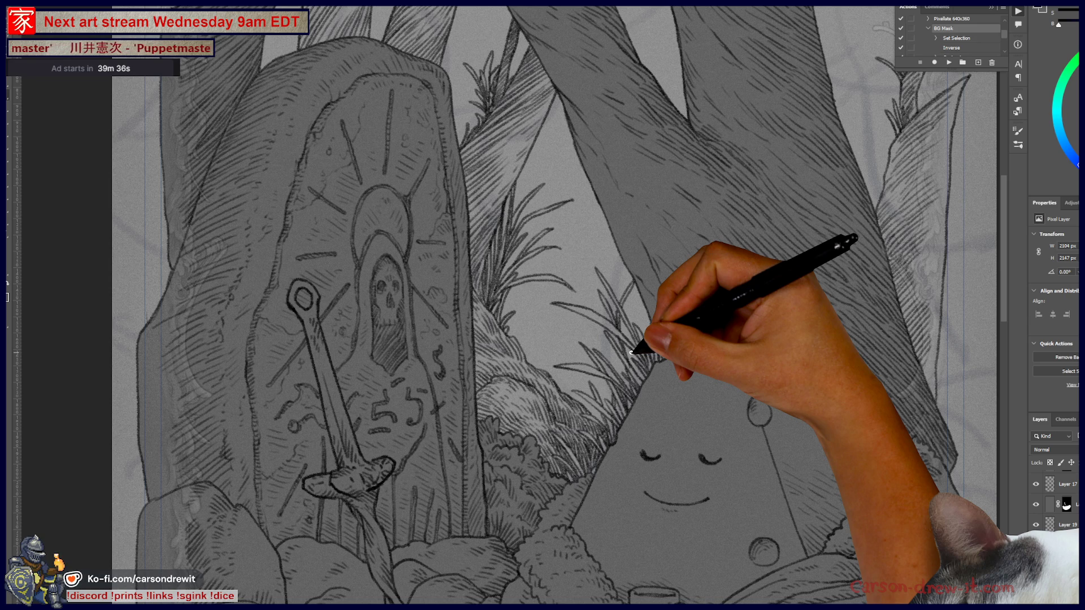
drag(605, 291, 542, 455)
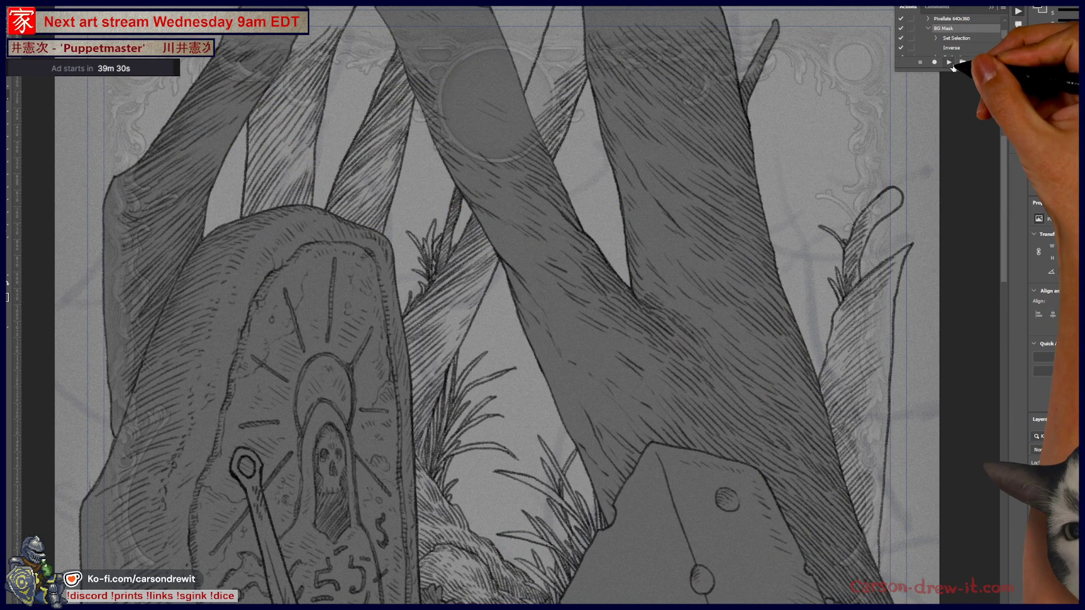
Target another layer's mask and preview it as a red overlay
scroll(944, 57, down, 1)
click(1067, 566)
click(1067, 566)
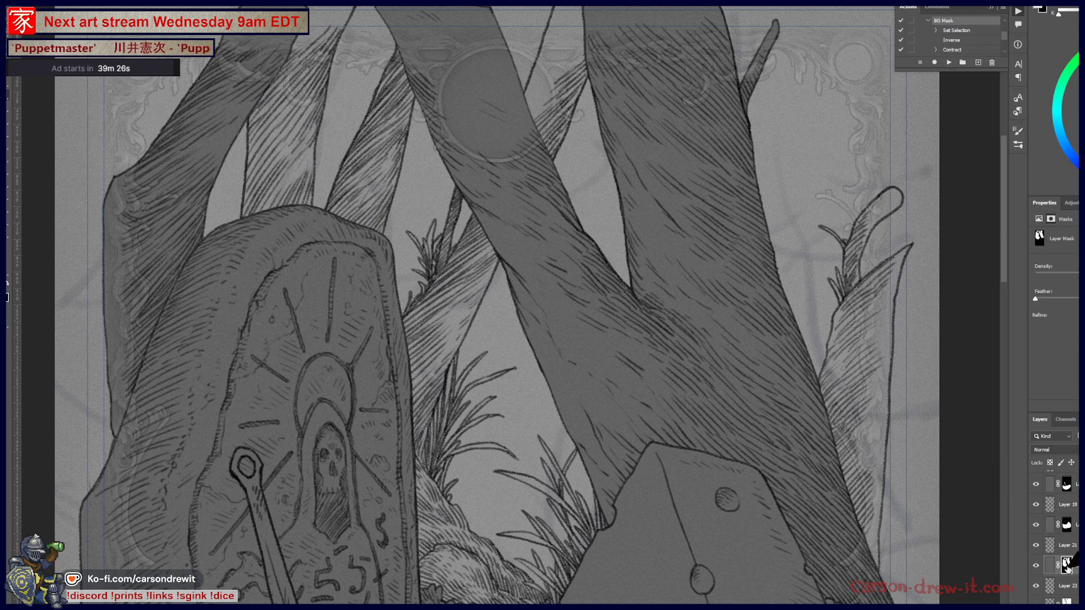
key(backslash)
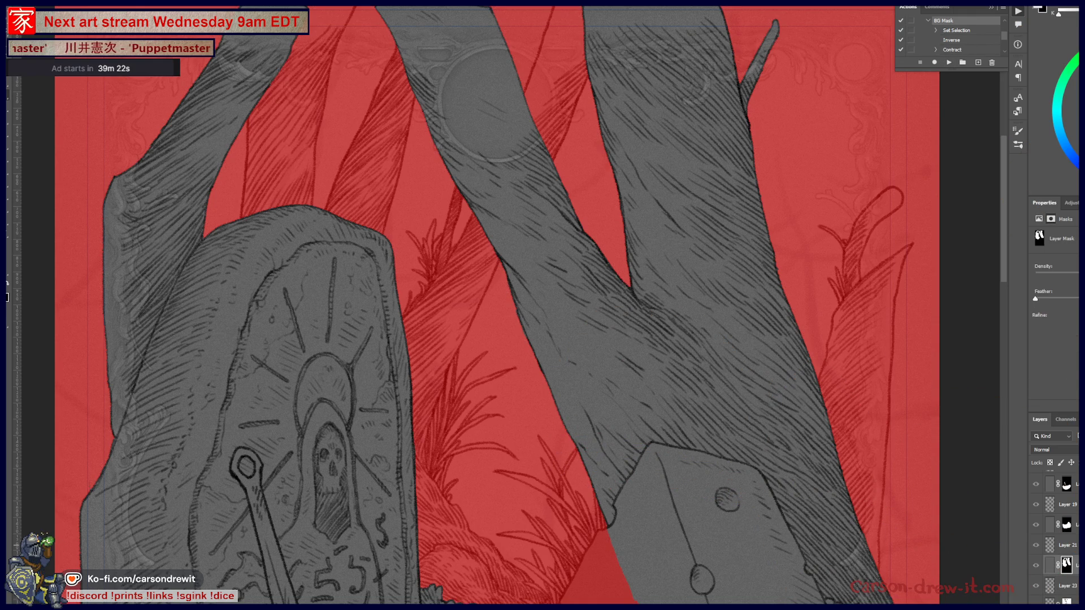
scroll(1057, 537, down, 2)
Preview the tree-and-grass layer mask, then load it as a selection
click(1066, 525)
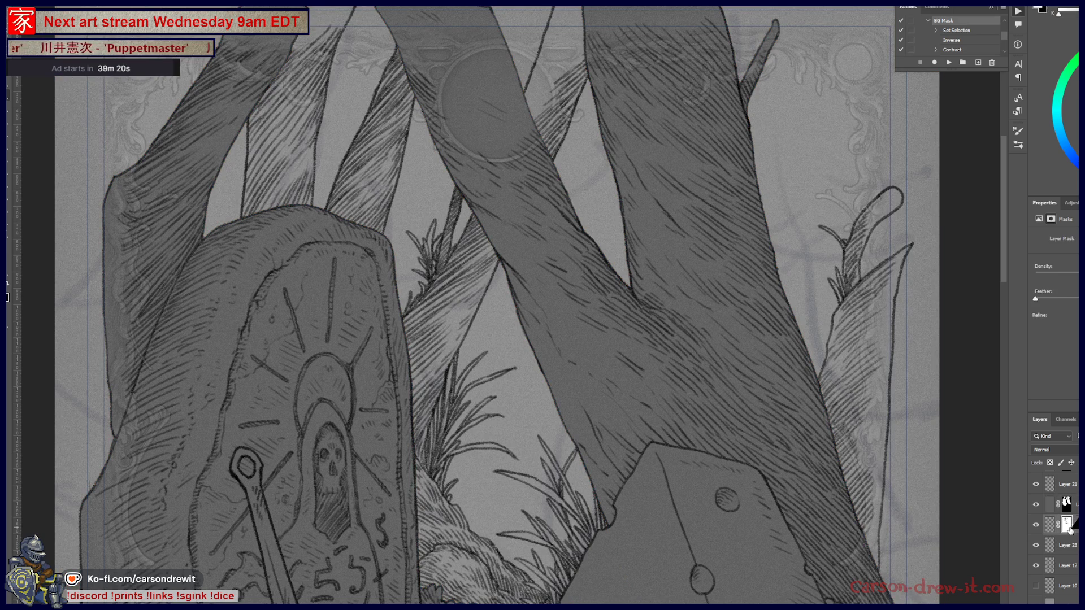
key(ctrl+2)
click(1067, 525)
key(backslash)
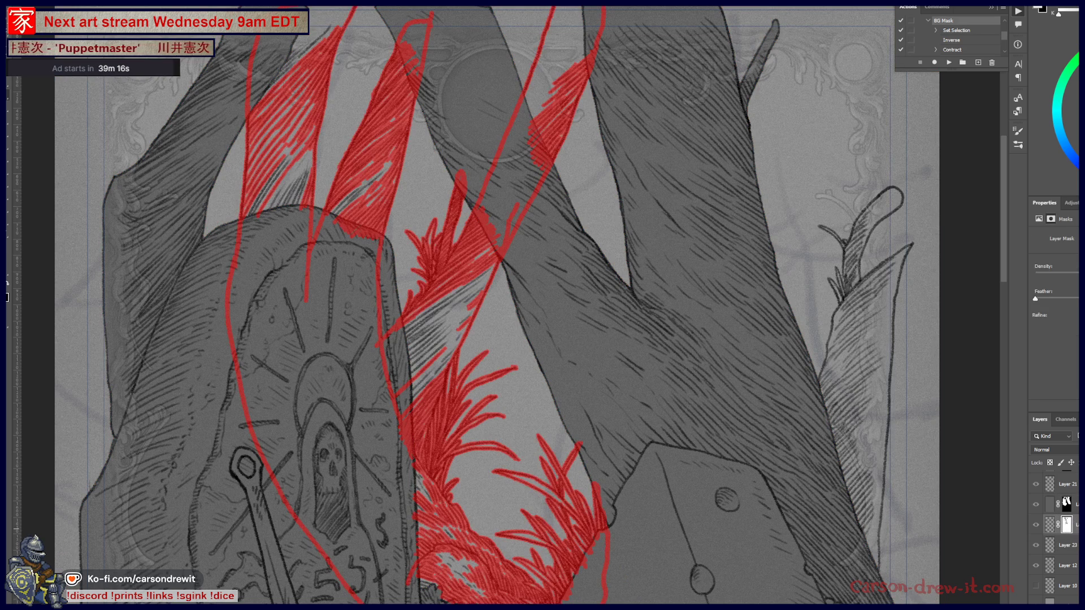
key(backslash)
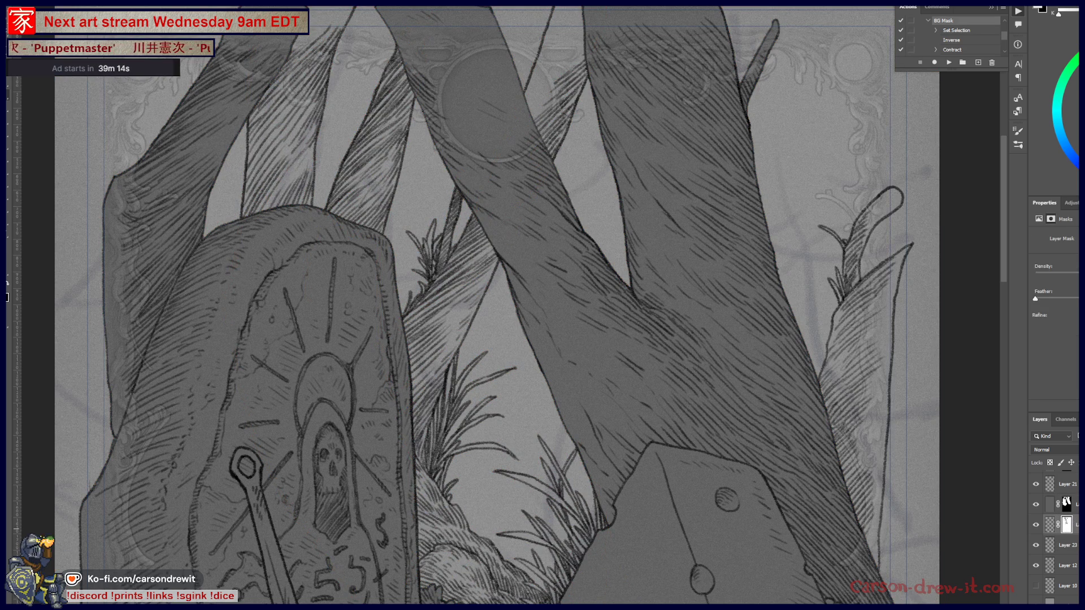
ctrl+click(1049, 524)
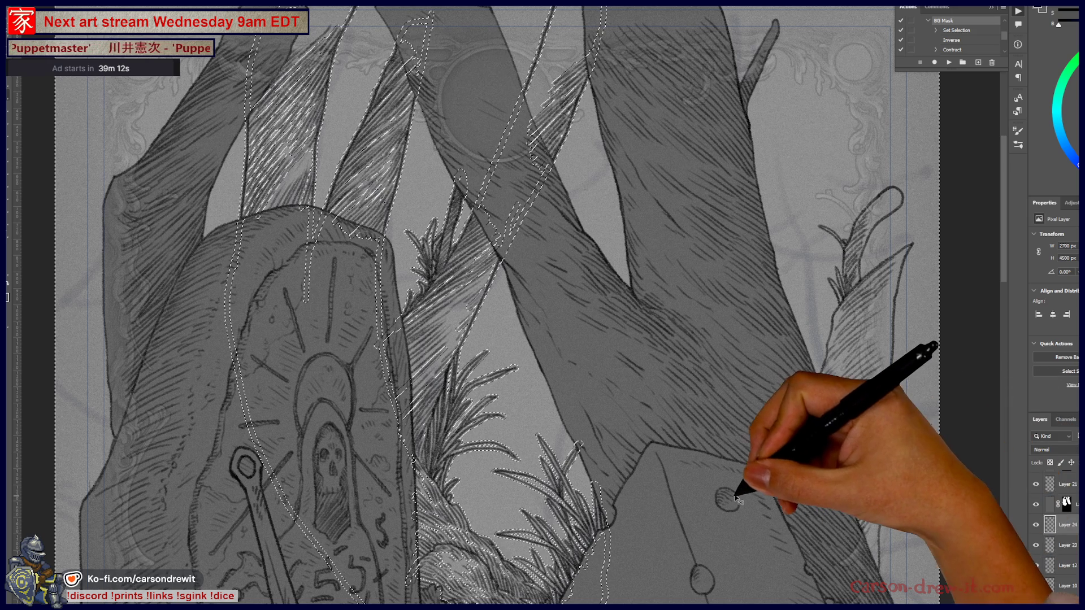
Switch to Layer 23, reload the tree-and-grass outline as a selection, and inspect its edges
key(alt+bracketleft)
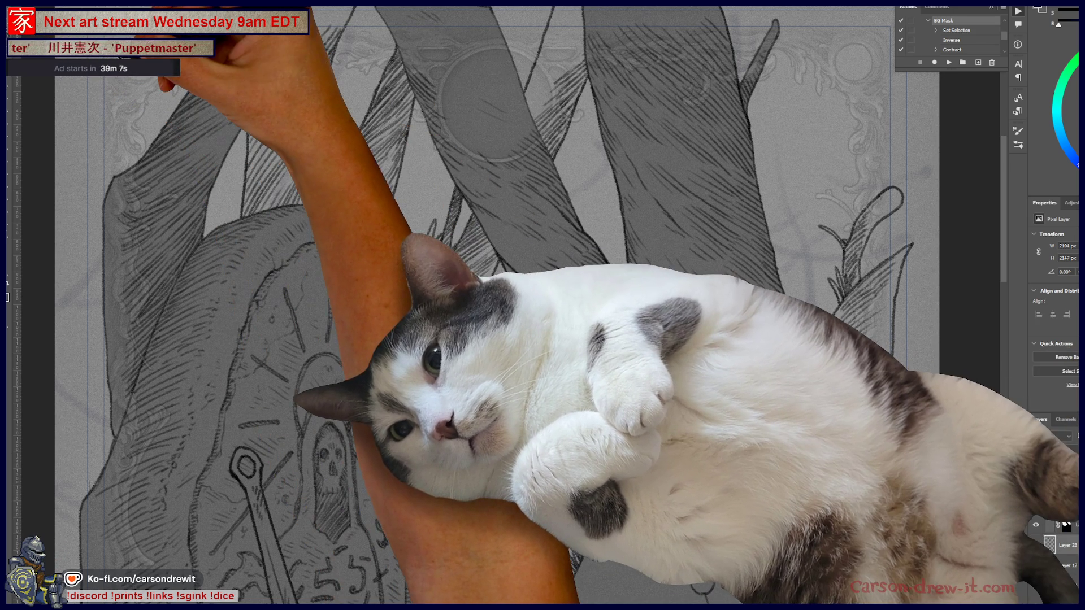
click(207, 125)
mouse_move(416, 271)
mouse_down()
mouse_move(368, 125)
mouse_move(314, 219)
mouse_up()
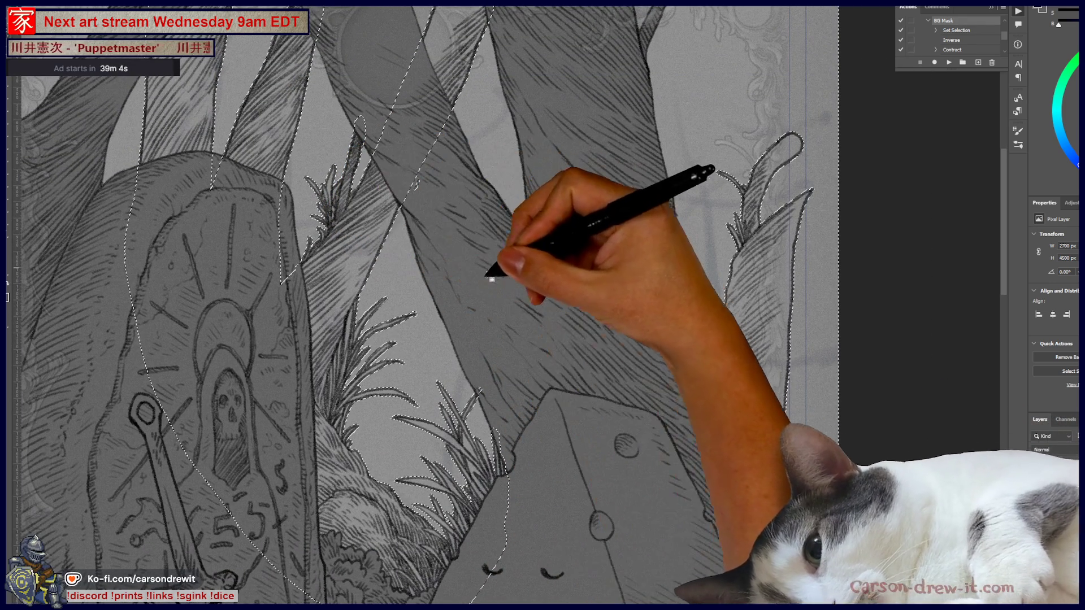
scroll(407, 463, up, 3)
scroll(505, 394, up, 3)
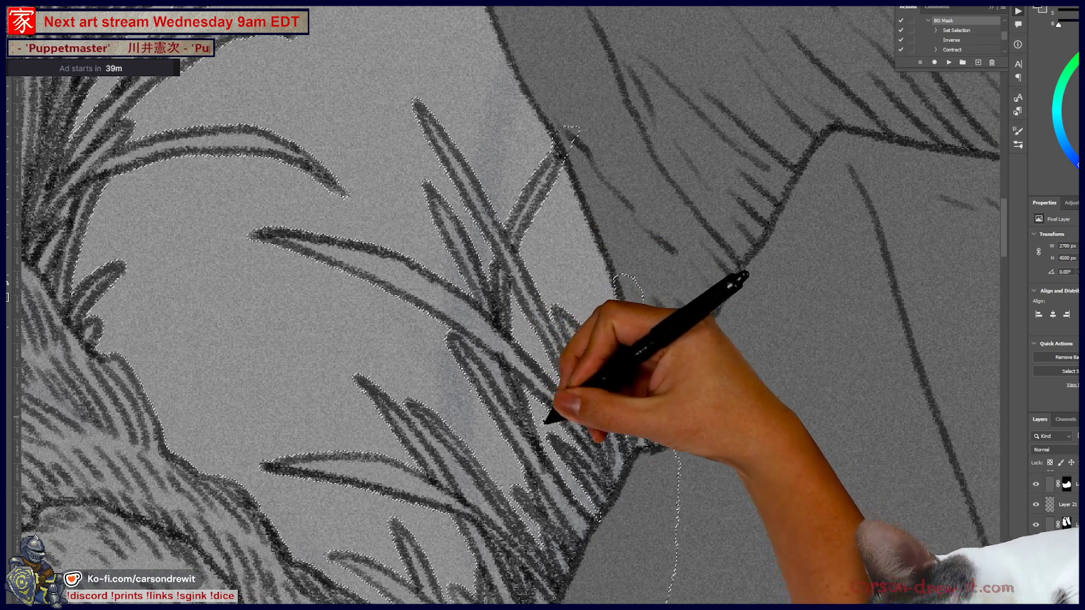
drag(514, 497, 576, 358)
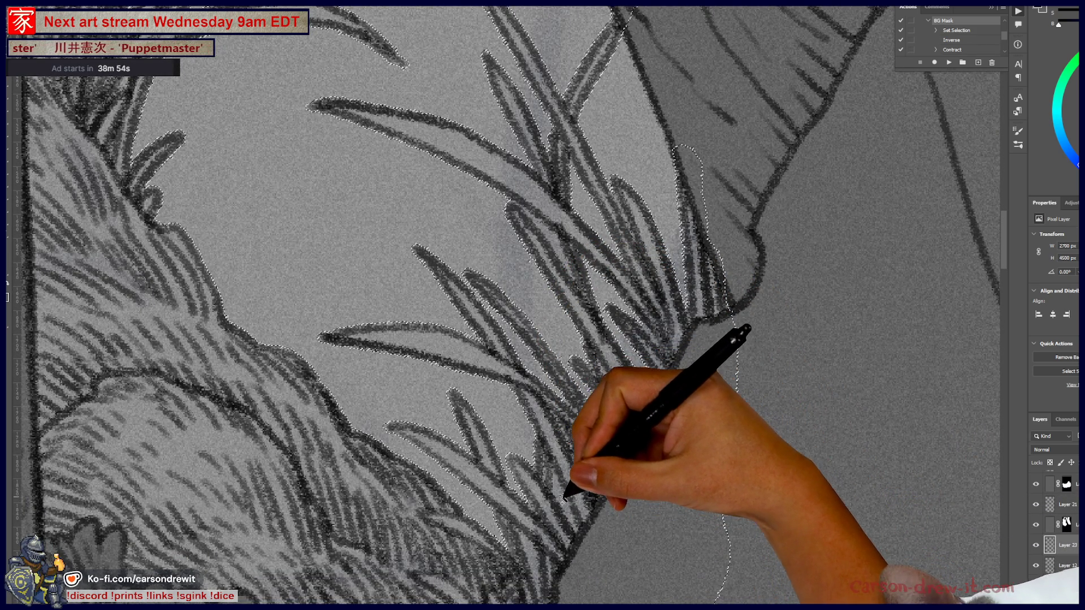
drag(601, 542, 690, 429)
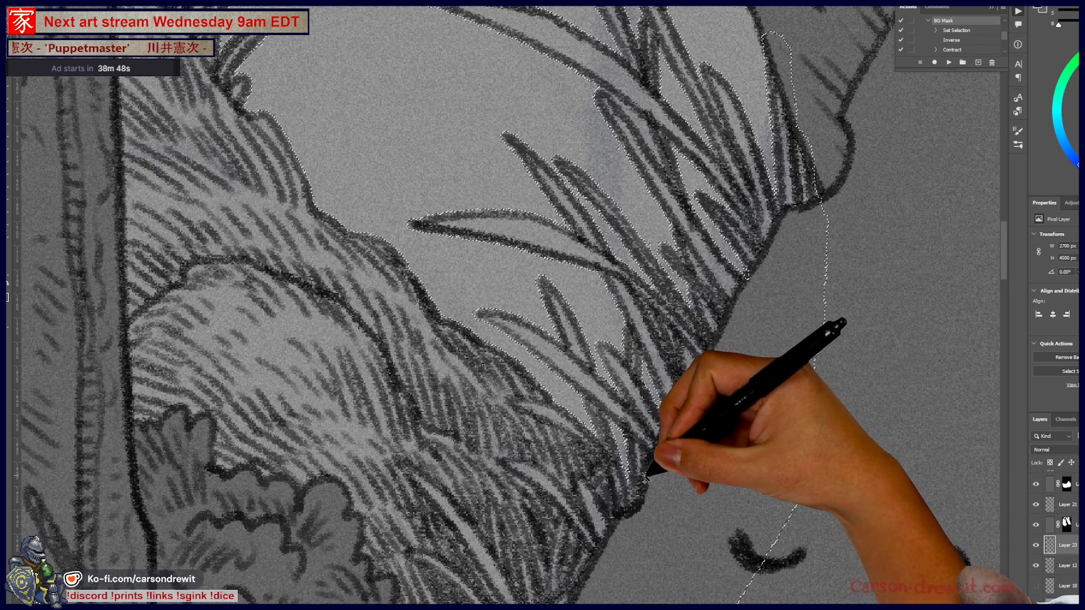
scroll(565, 418, down, 3)
scroll(532, 401, up, 5)
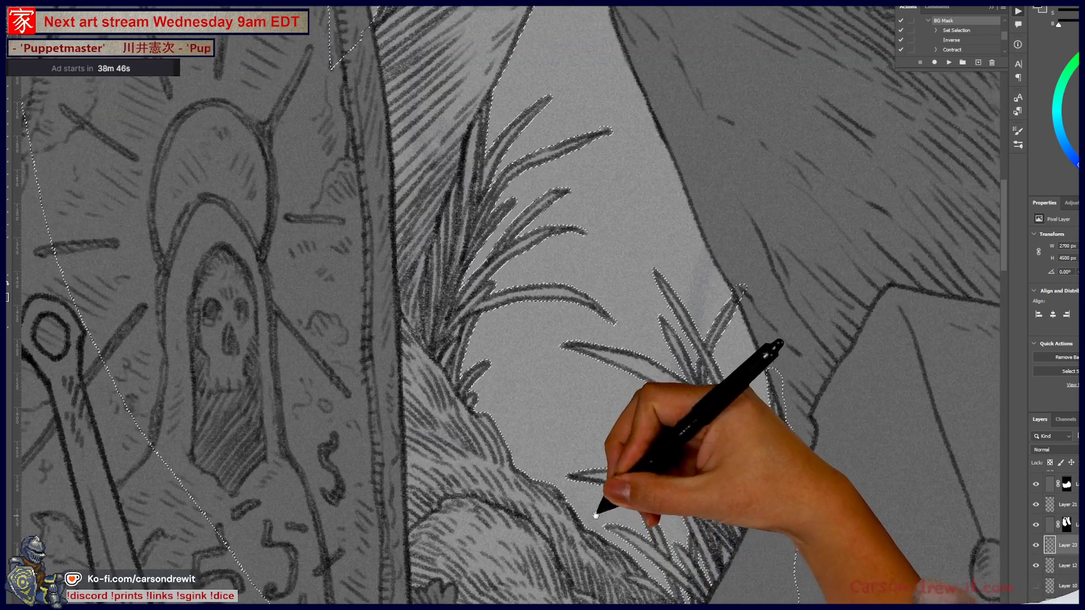
scroll(582, 446, down, 3)
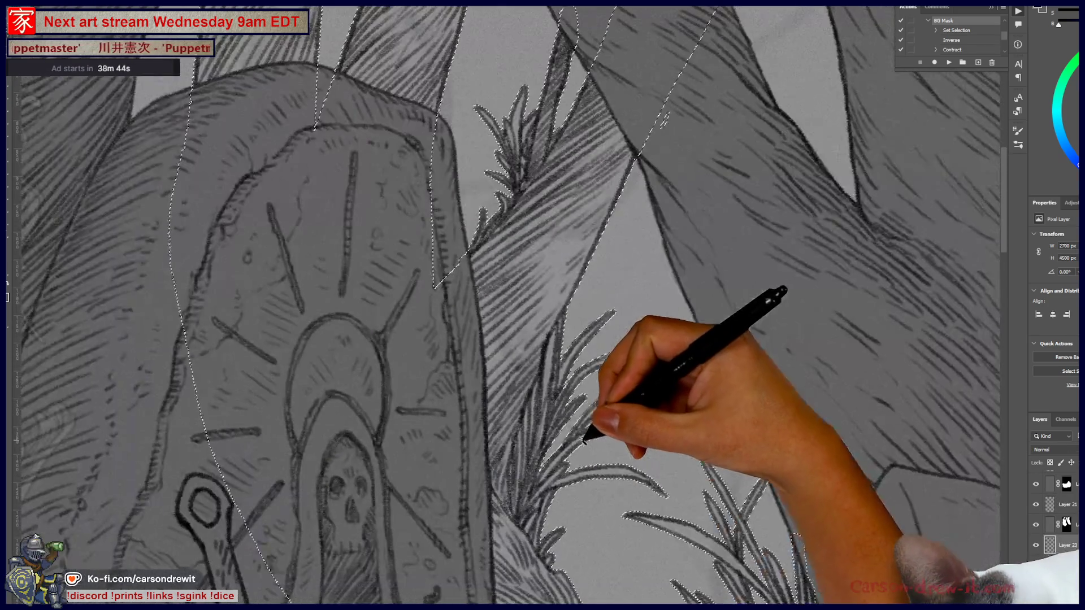
scroll(562, 370, up, 2)
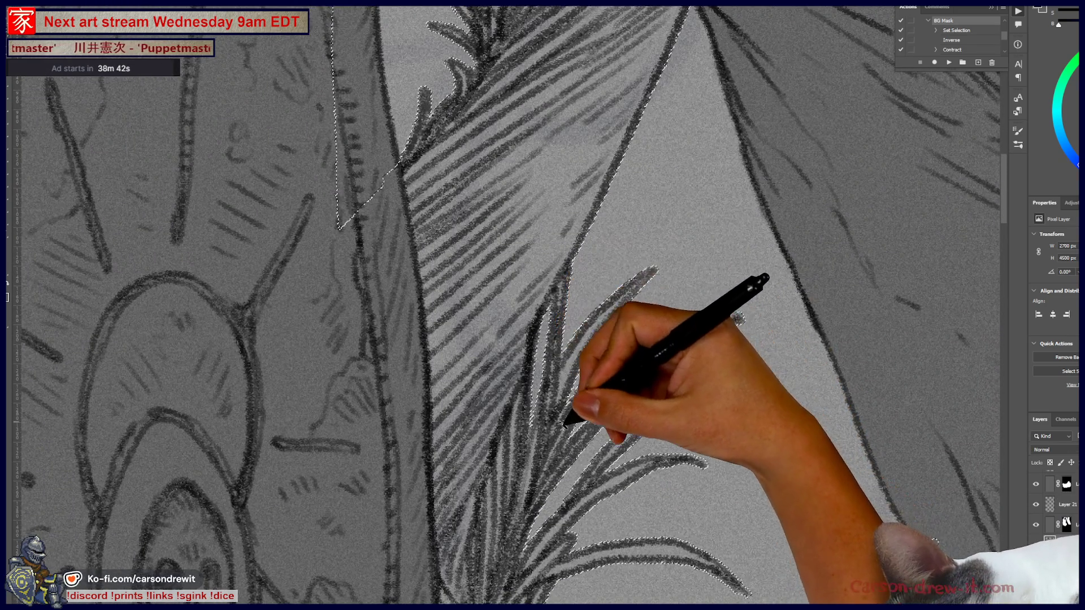
scroll(563, 426, down, 2)
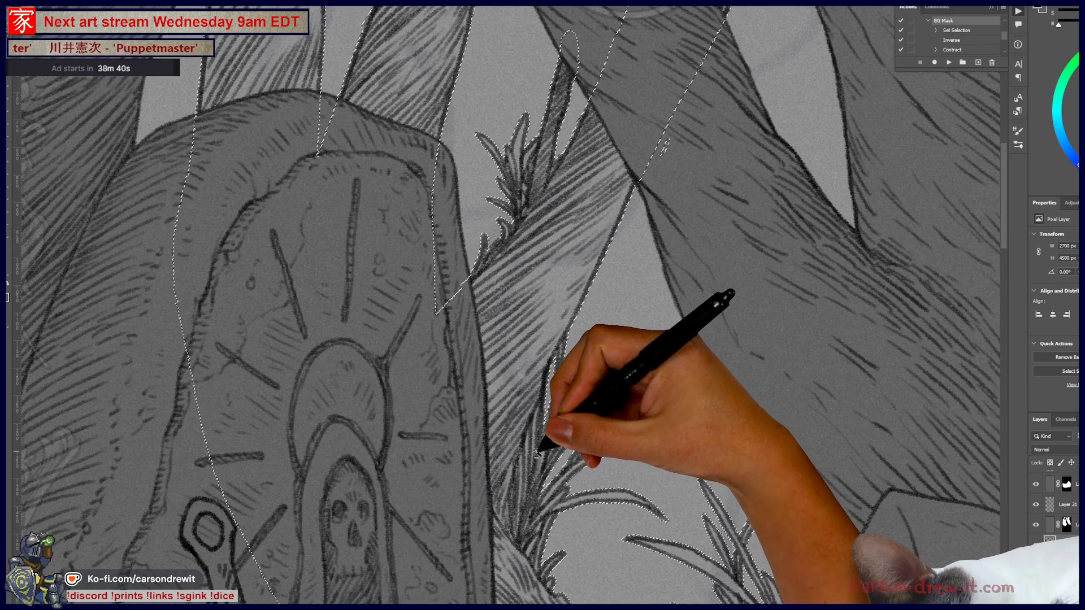
scroll(538, 452, down, 4)
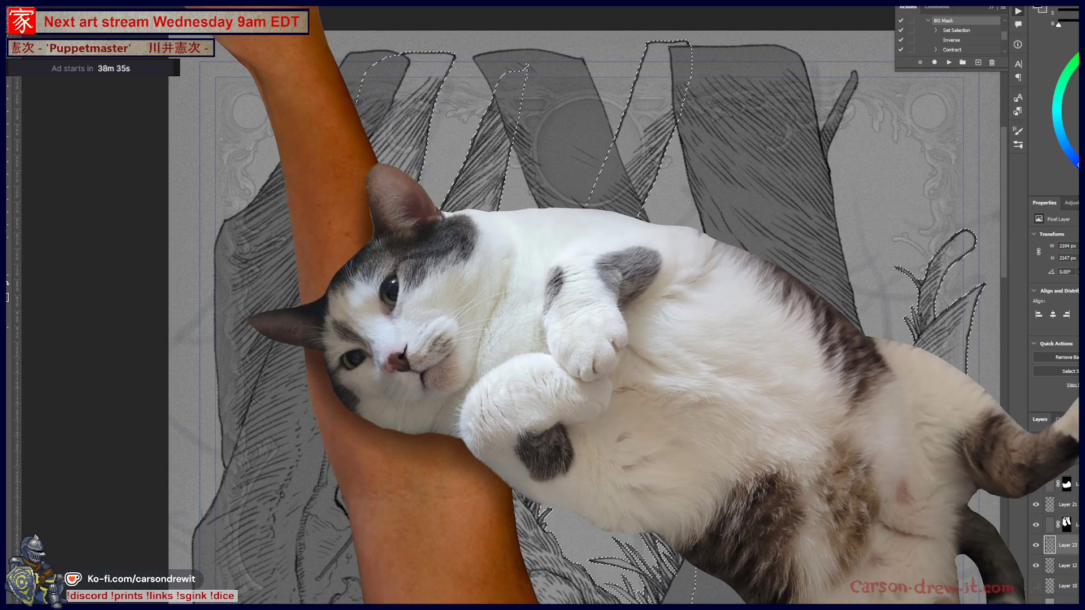
Contract the selection by 2 pixels, then make Layer 12 the active layer
click(110, 11)
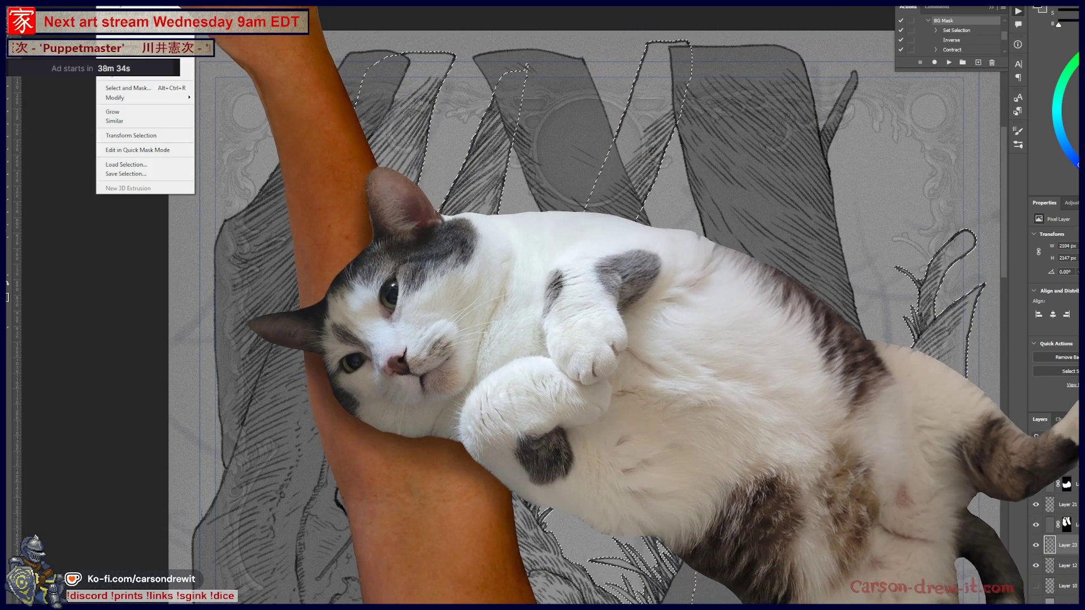
mouse_move(119, 98)
click(220, 127)
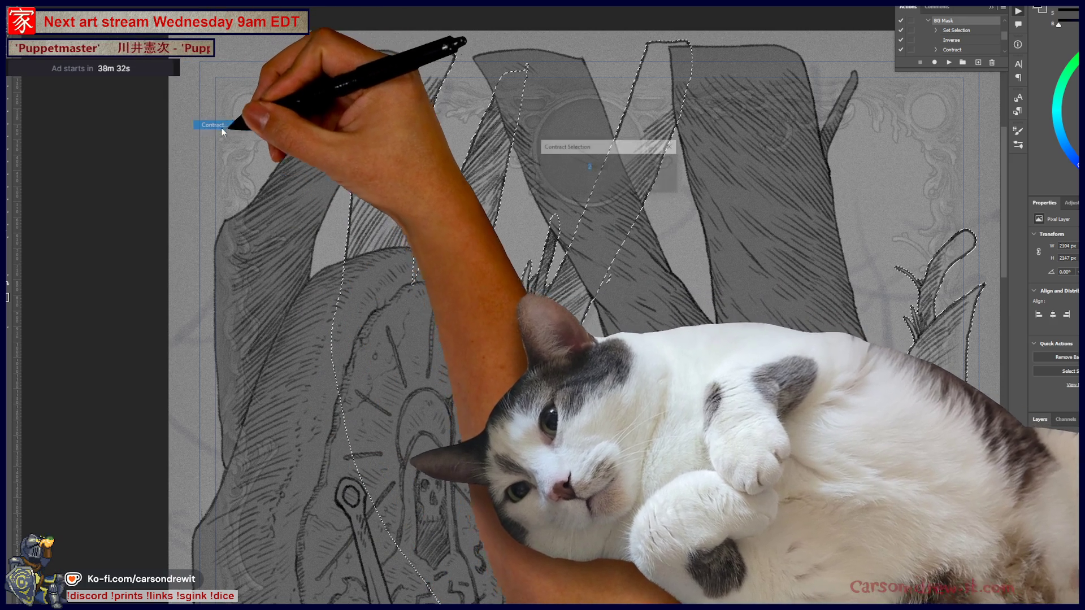
click(654, 166)
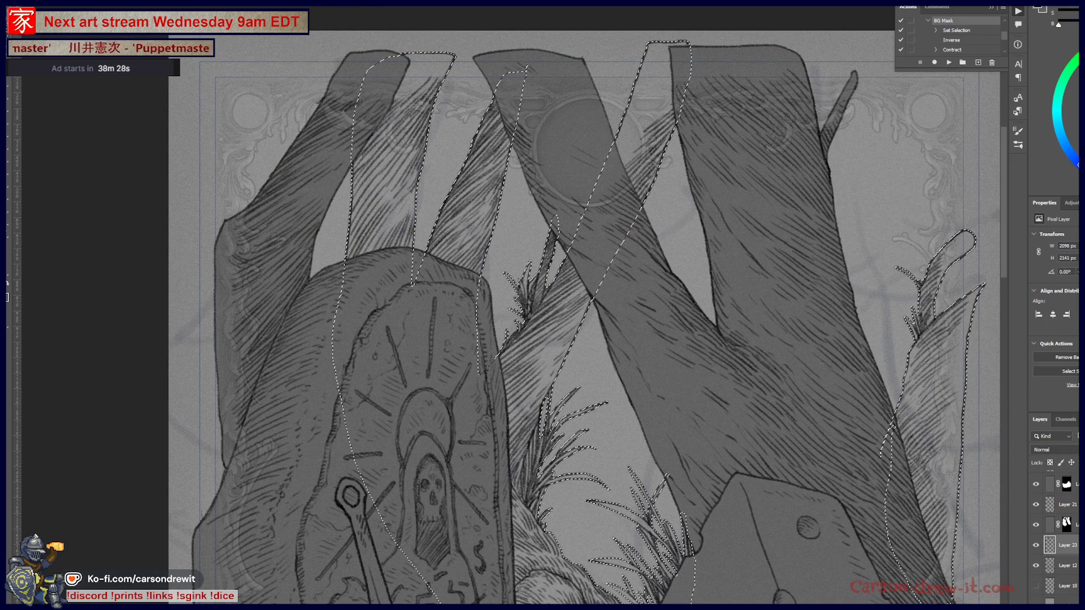
click(1066, 566)
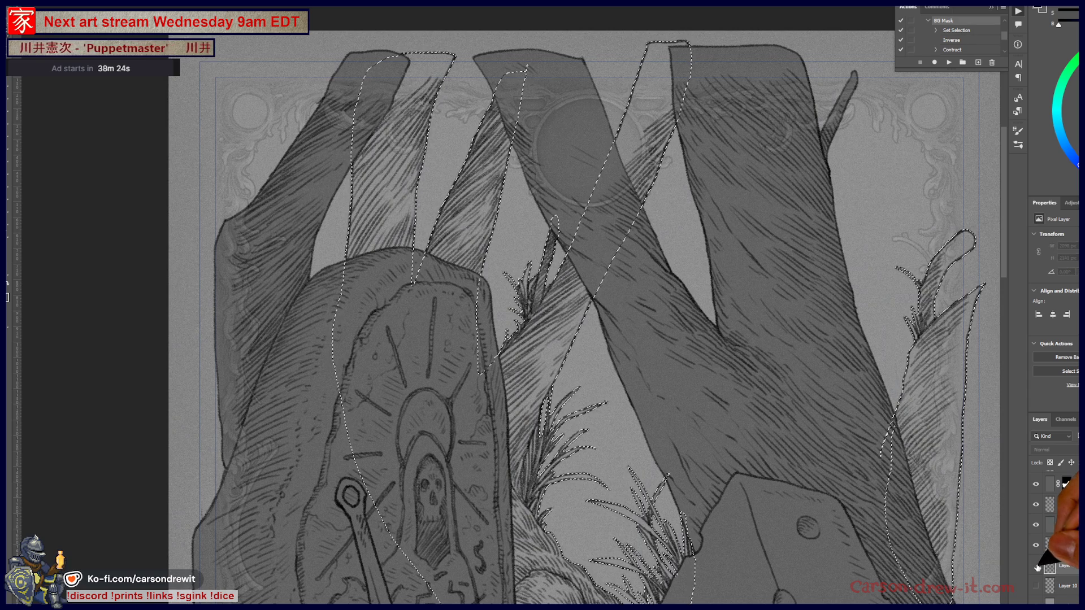
Add Layer 24 above Layer 12 with a mask from the selection, then preview it in Quick Mask
key(ctrl+shift+alt+n)
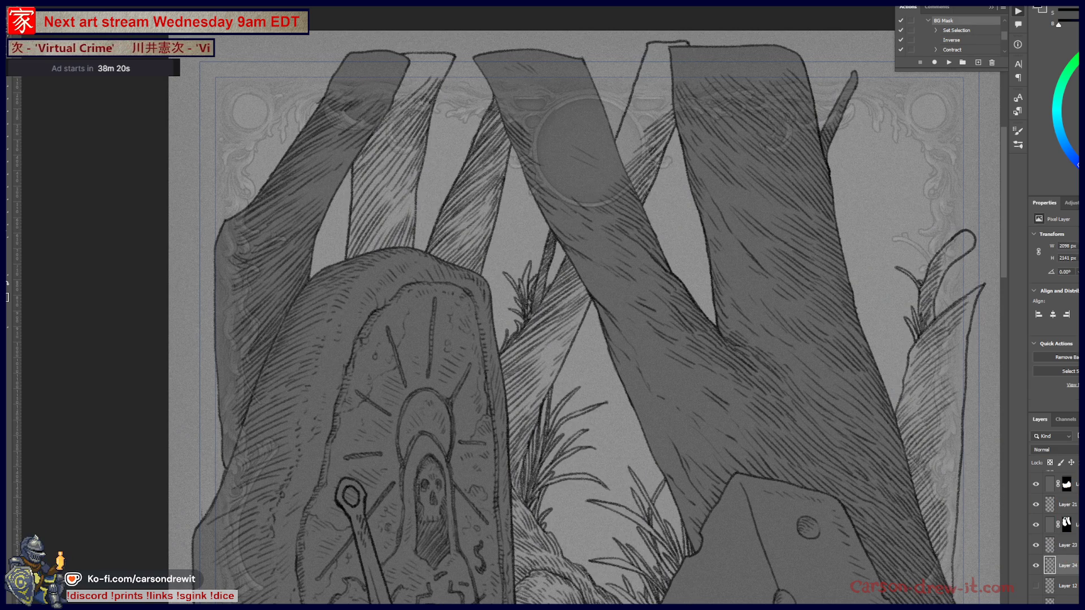
key(ctrl+shift+m)
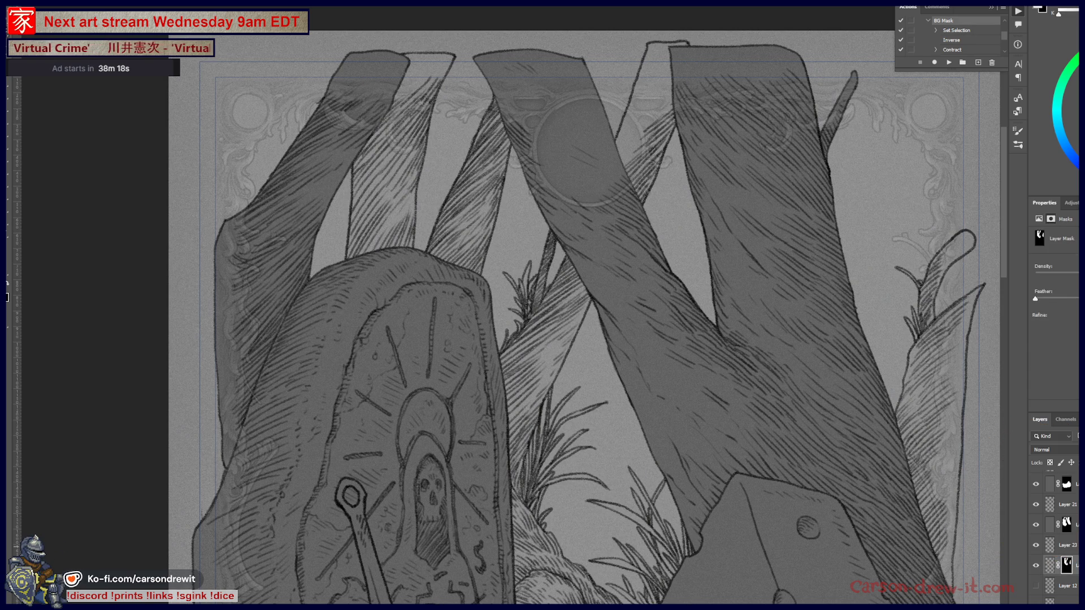
click(1049, 565)
key(q)
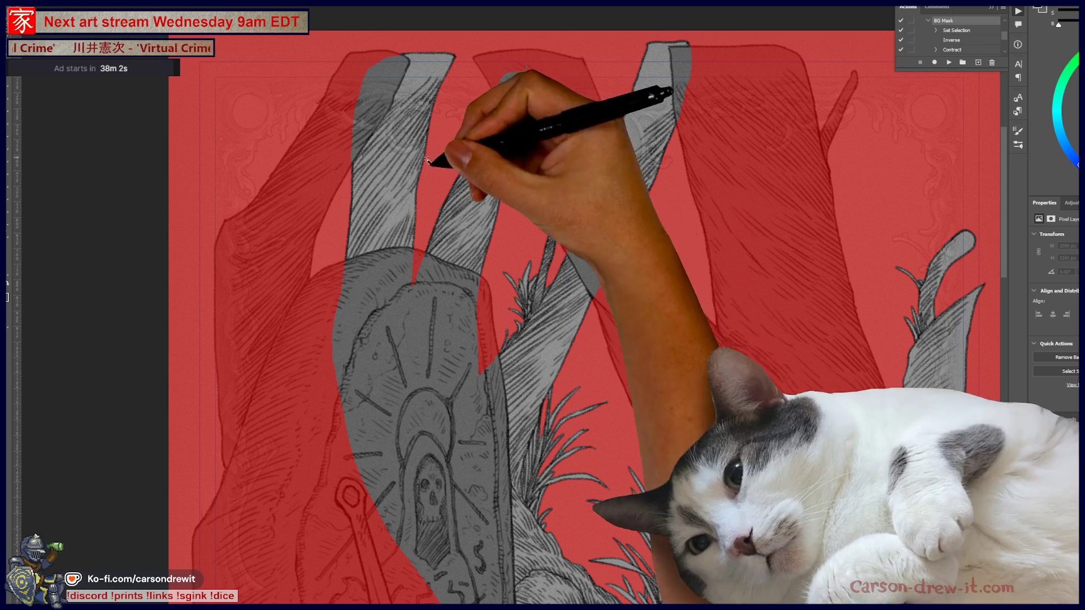
Paint Layer 24's mask around the grass tuft and tree trunk beside the carved stone
scroll(526, 326, up, 5)
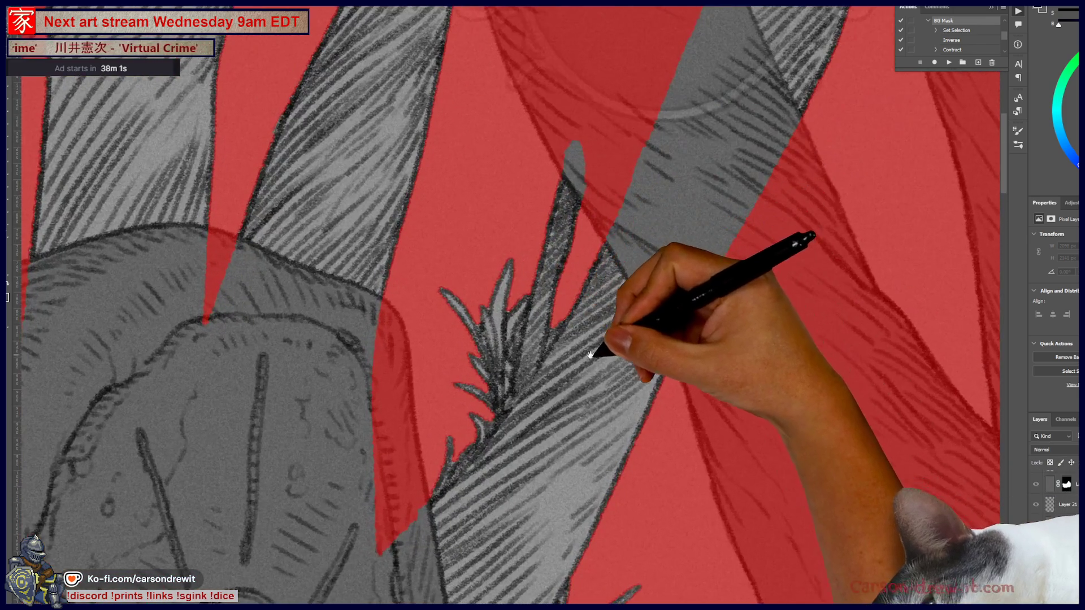
drag(591, 355, 675, 397)
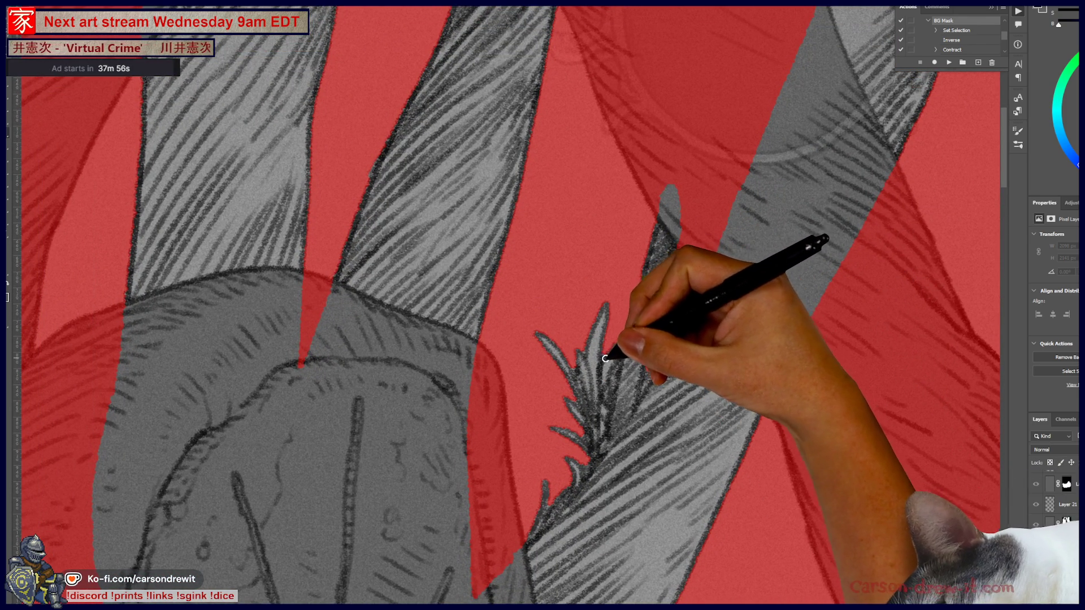
click(1066, 484)
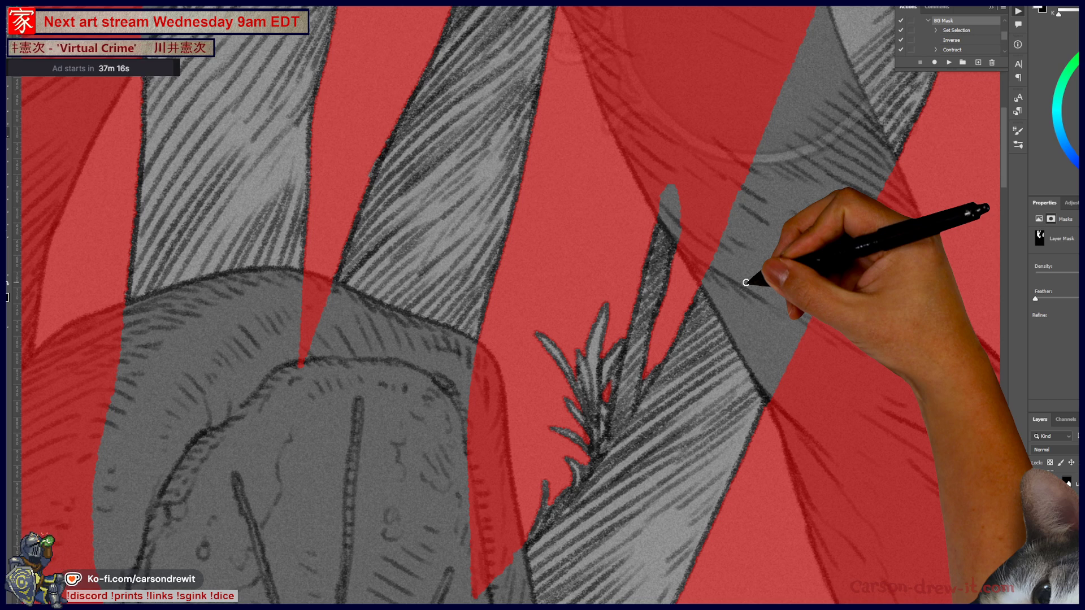
drag(608, 406, 659, 359)
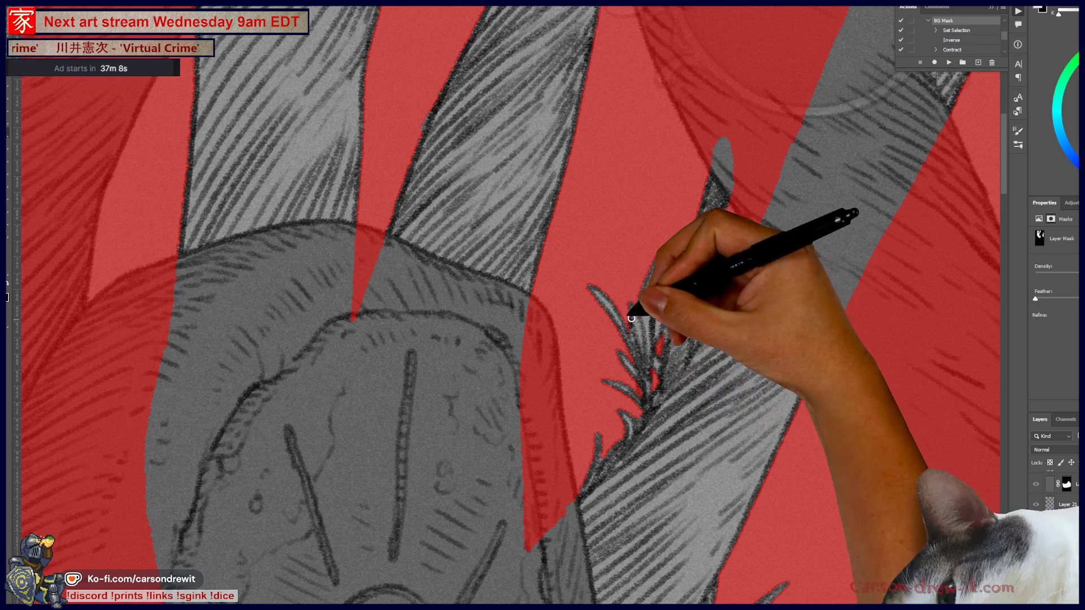
mouse_move(635, 352)
mouse_down()
mouse_move(625, 452)
mouse_move(688, 593)
mouse_move(621, 339)
mouse_move(610, 382)
mouse_move(616, 356)
mouse_move(516, 240)
mouse_move(492, 187)
mouse_up()
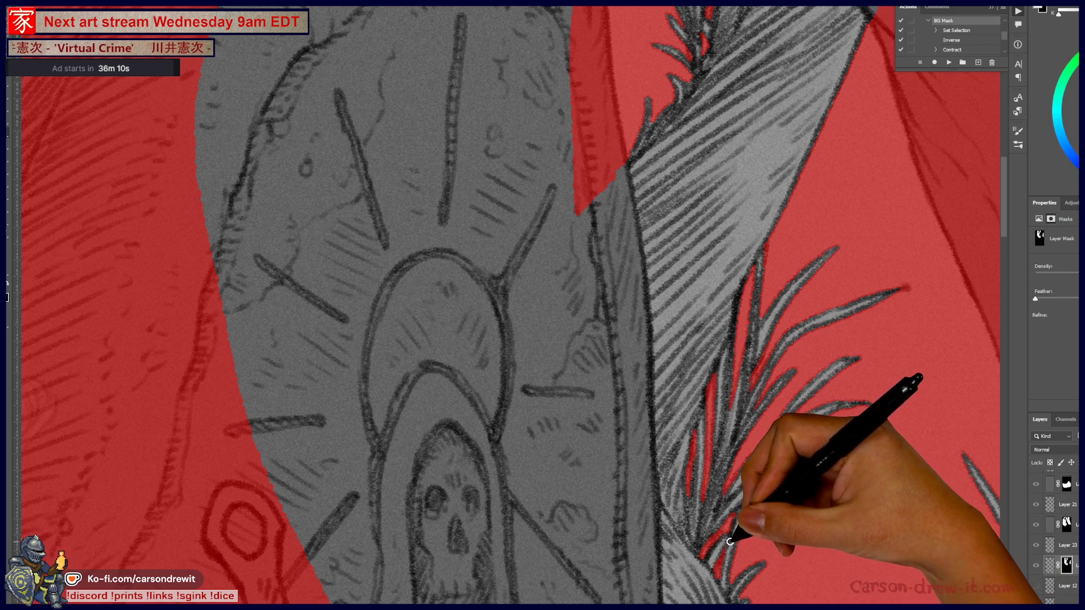
Brush the mask along the right grass edge beside the tombstone to unmask the blades
mouse_move(780, 584)
mouse_down()
mouse_move(722, 416)
mouse_move(676, 437)
mouse_move(663, 460)
mouse_move(554, 367)
mouse_up()
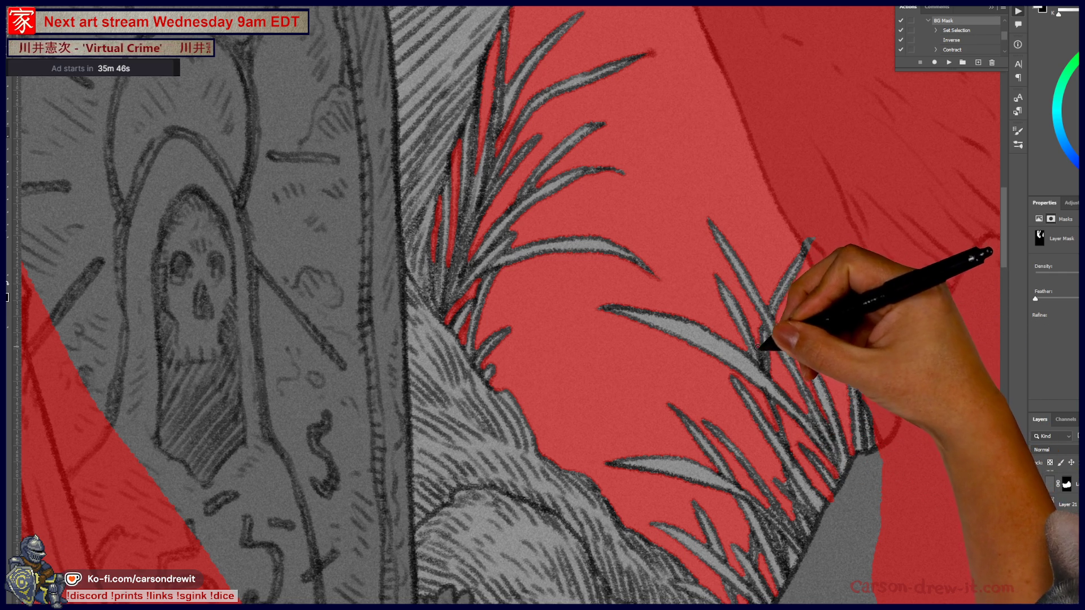
drag(856, 446, 843, 339)
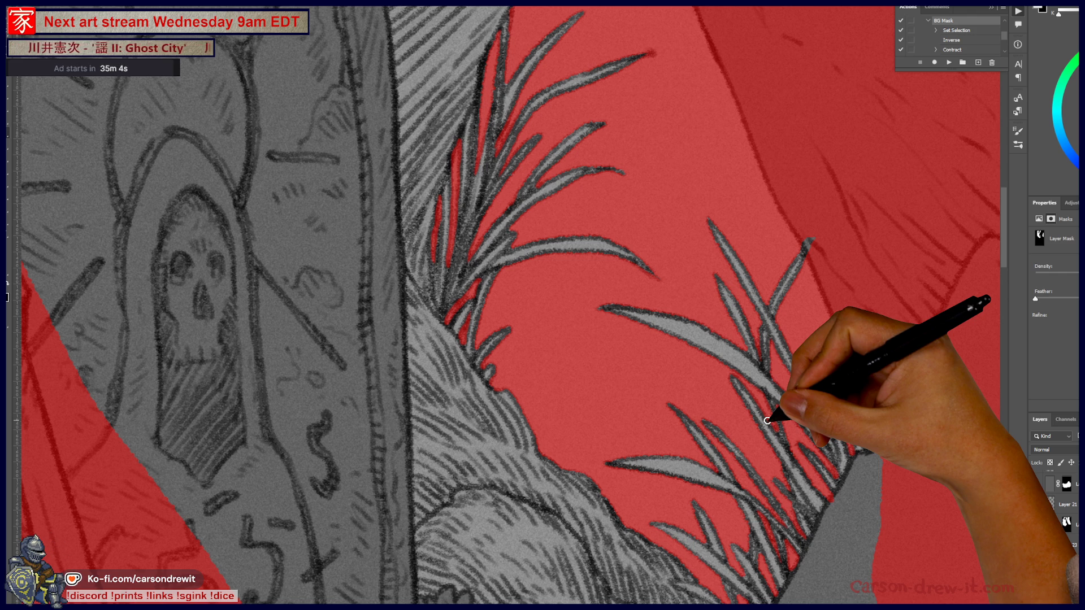
mouse_move(739, 557)
mouse_down()
mouse_move(690, 411)
mouse_move(628, 383)
mouse_up()
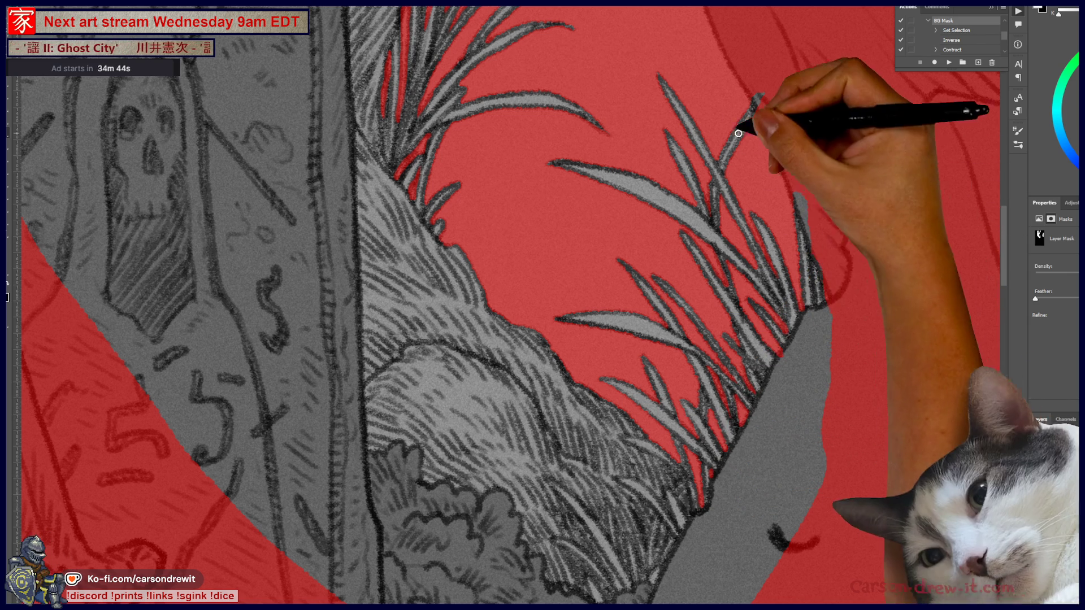
drag(618, 399, 673, 453)
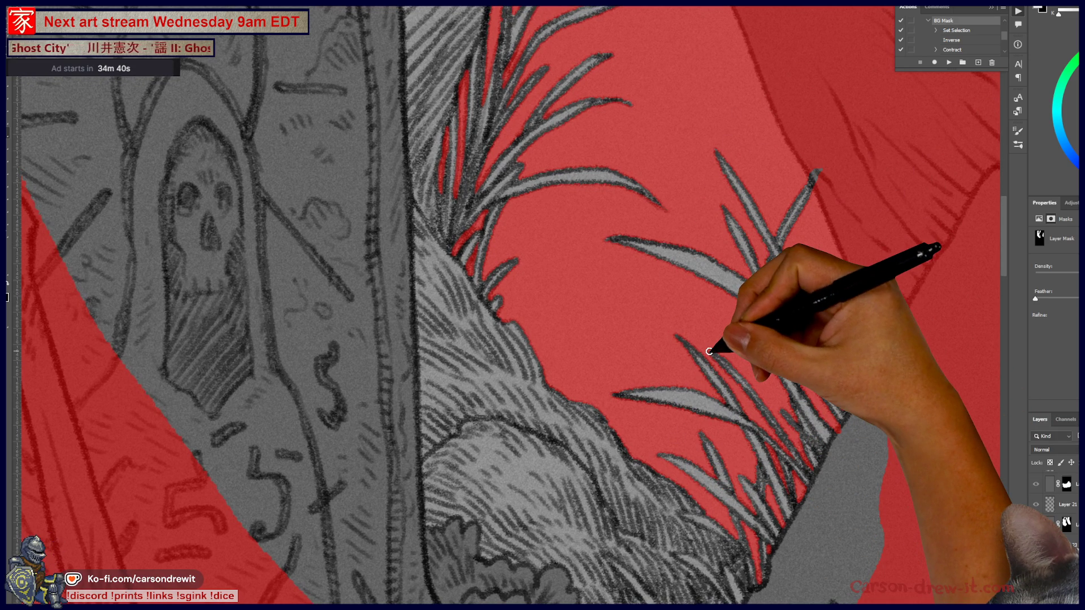
key(ctrl+minus)
key(ctrl+minus)
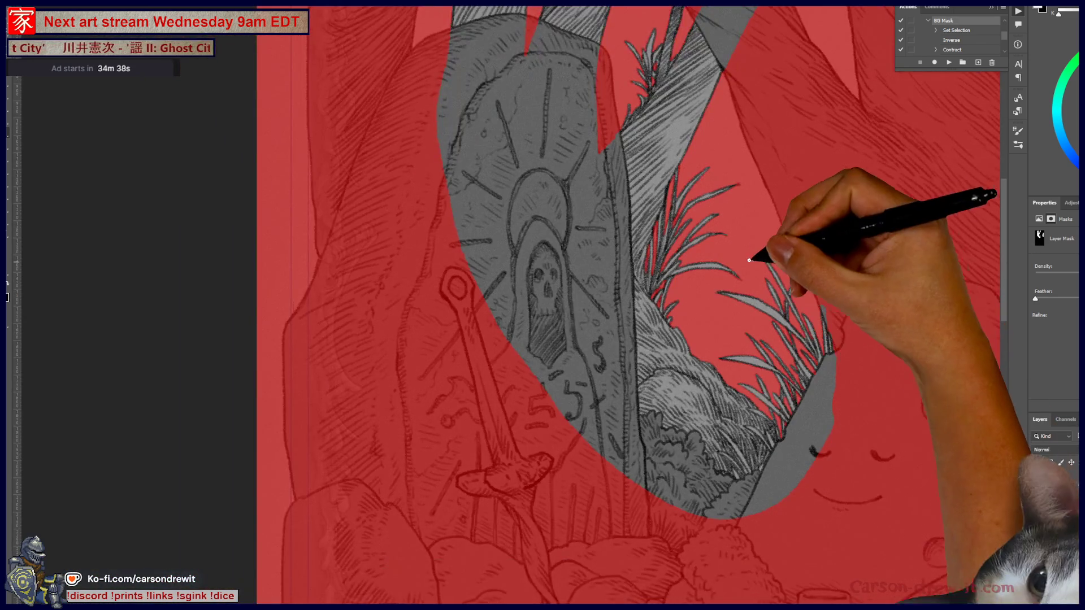
Paint the mask along the tall right-hand leaf stalk, then switch back to the layer's pixels
drag(752, 255, 737, 461)
mouse_move(683, 348)
mouse_down()
mouse_move(512, 322)
mouse_move(431, 285)
mouse_up()
scroll(799, 303, up, 2)
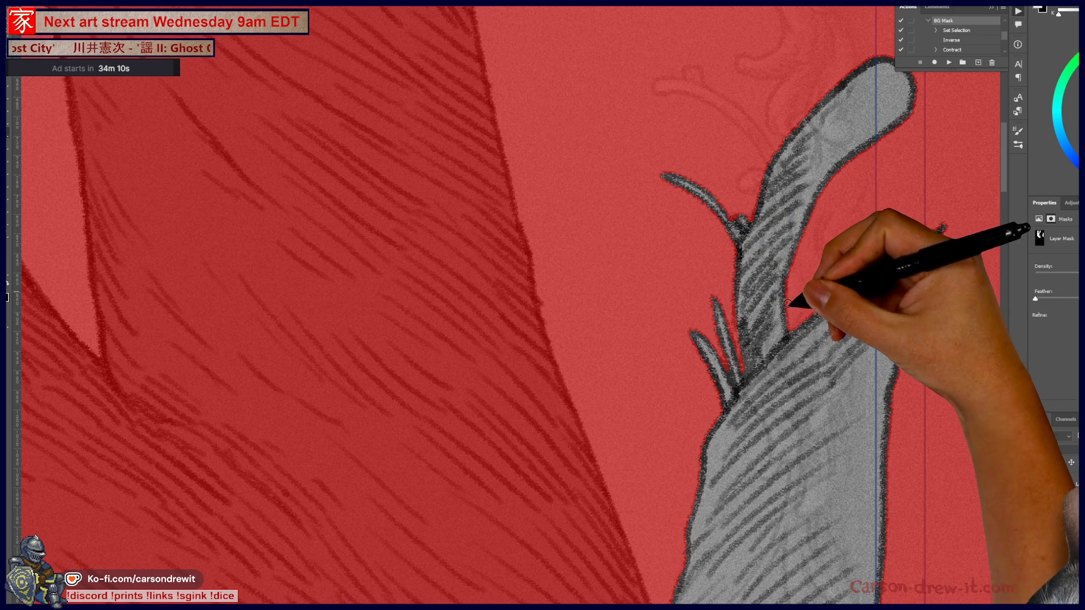
drag(848, 209, 732, 354)
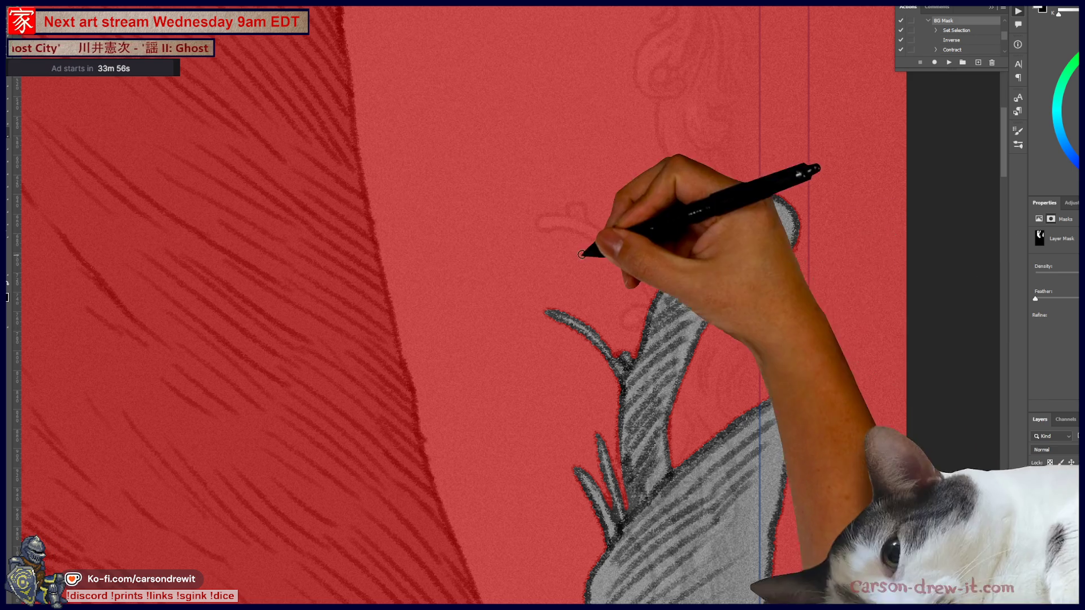
key(ctrl+minus)
key(ctrl+minus)
key(ctrl+minus)
mouse_move(523, 423)
mouse_down()
mouse_move(686, 310)
mouse_move(695, 254)
mouse_up()
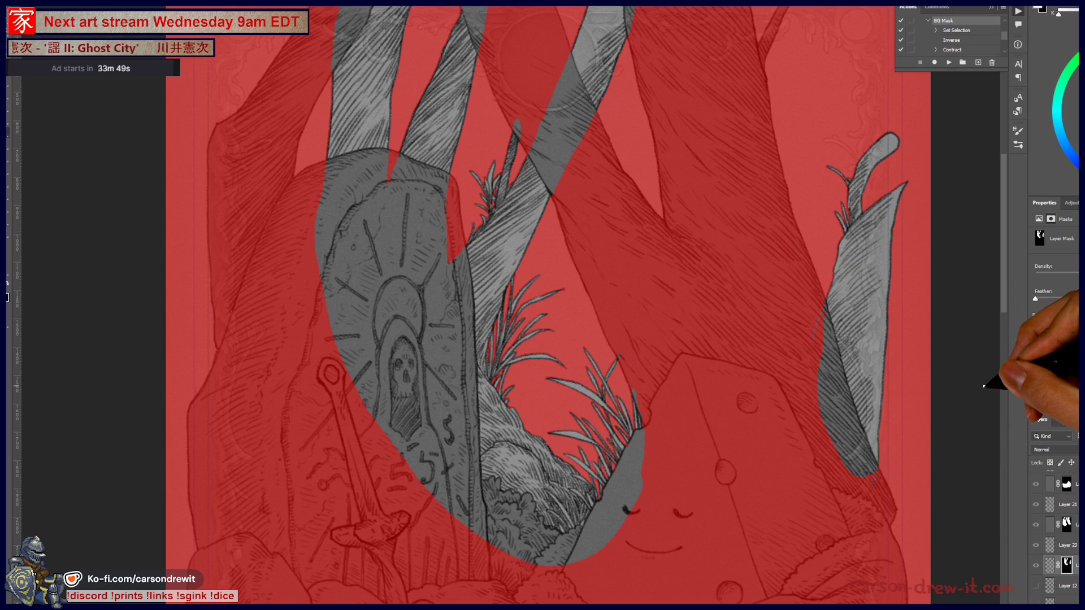
scroll(983, 387, up, 6)
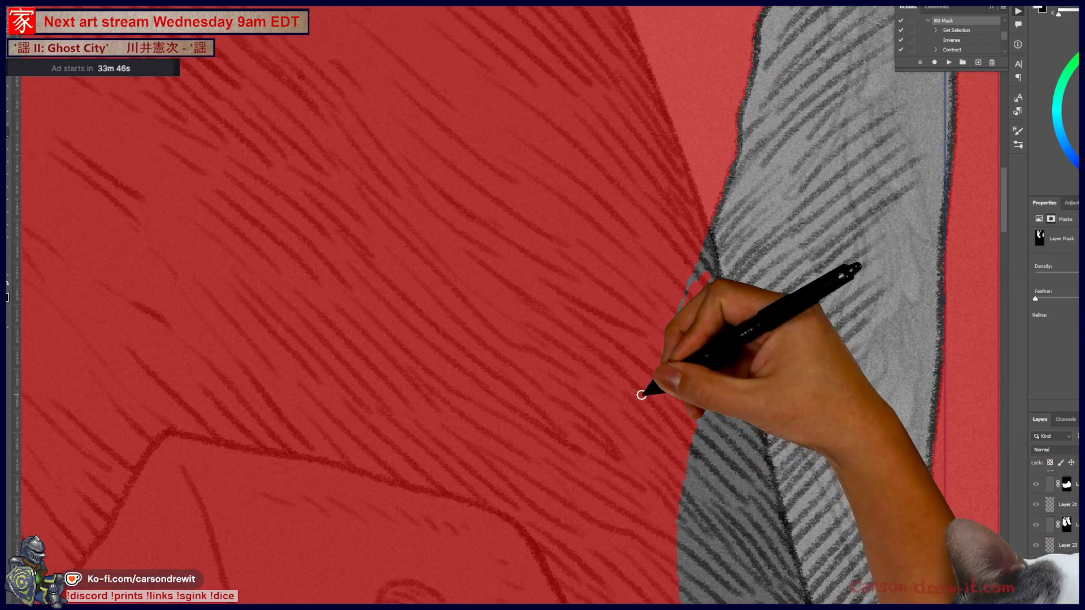
scroll(648, 387, down, 5)
drag(588, 426, 702, 310)
scroll(690, 339, down, 3)
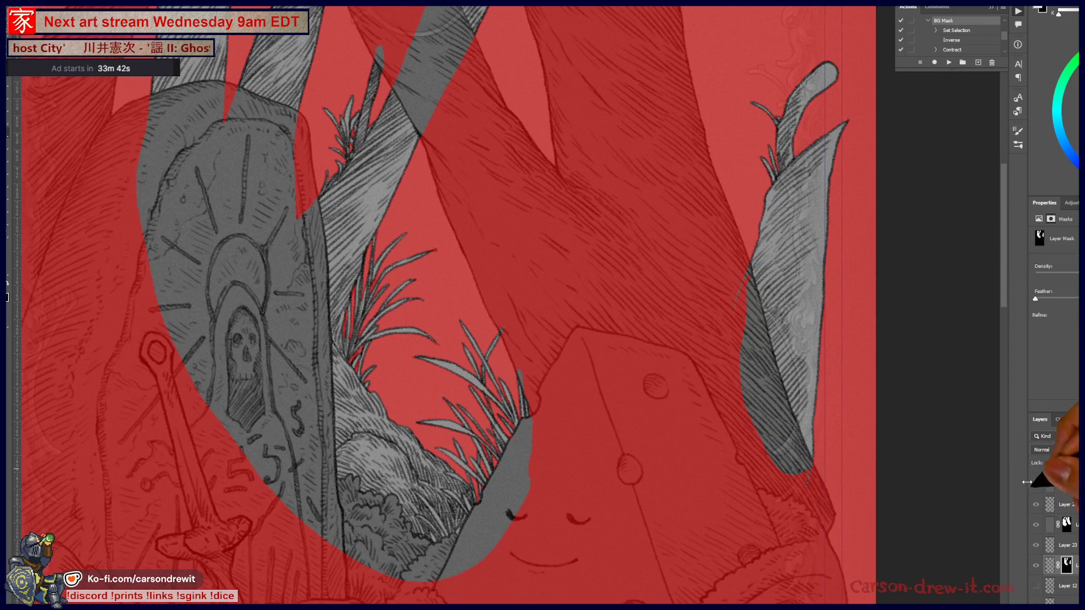
click(1049, 565)
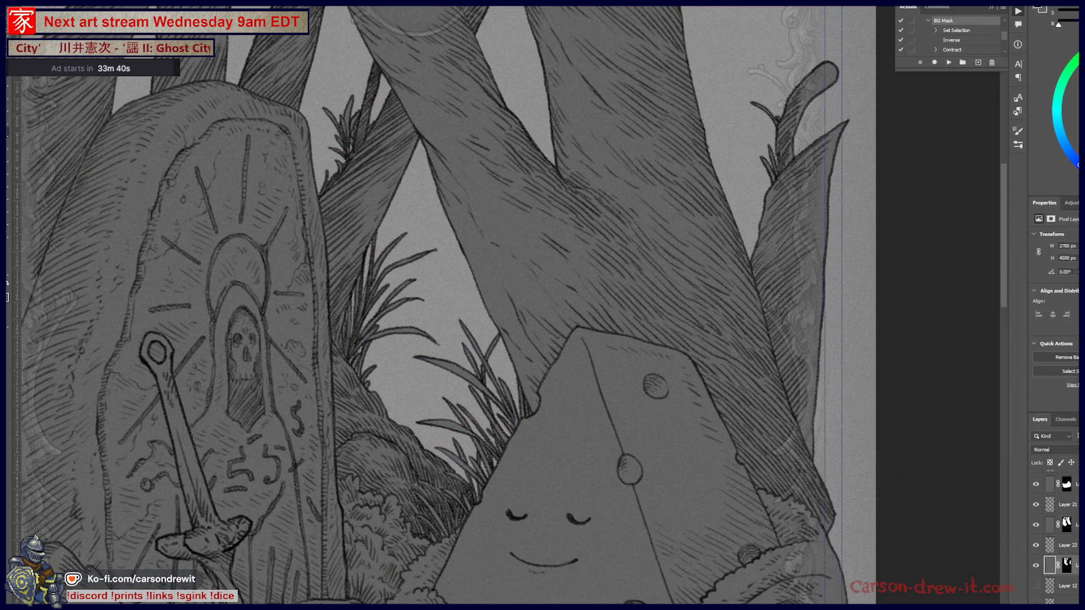
Select Layer 12 and fill the new Layer 25 above it with the dark grey foreground colour
scroll(616, 319, down, 5)
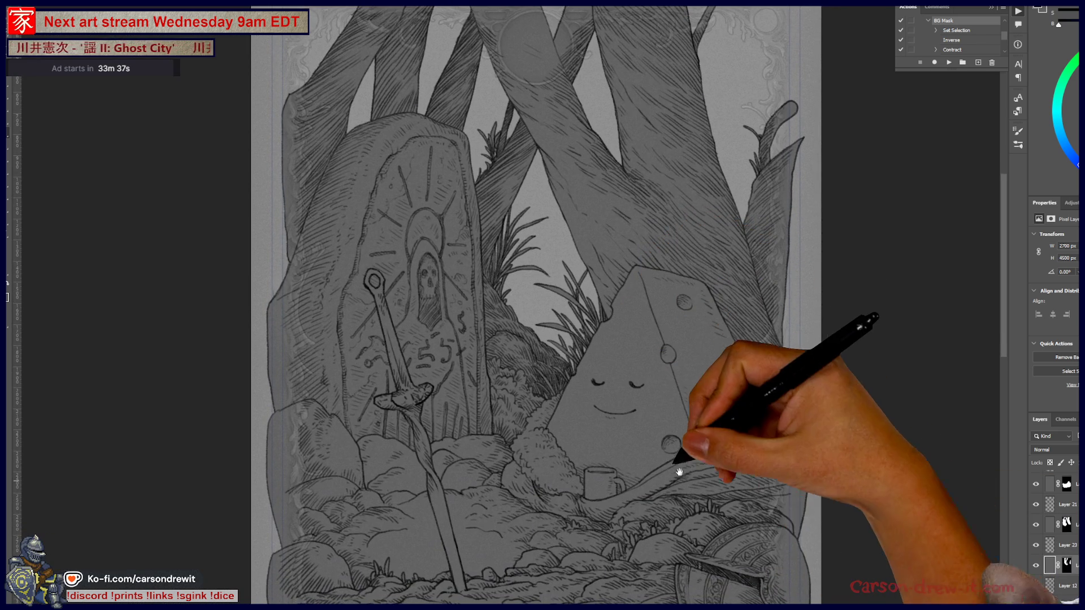
mouse_move(672, 446)
mouse_down()
mouse_move(682, 517)
mouse_move(703, 474)
mouse_move(666, 431)
mouse_up()
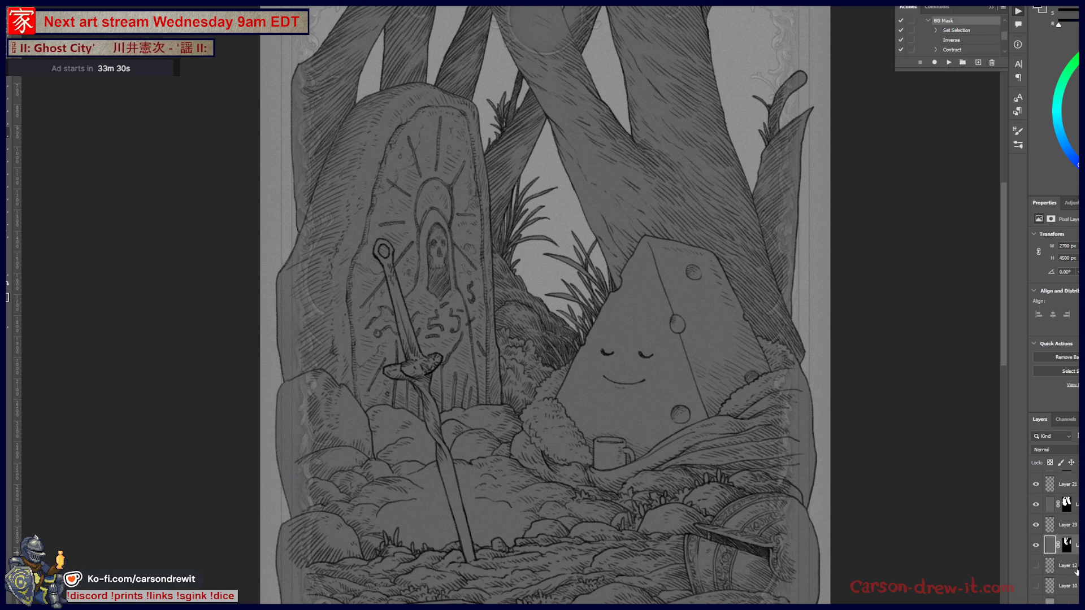
click(1078, 567)
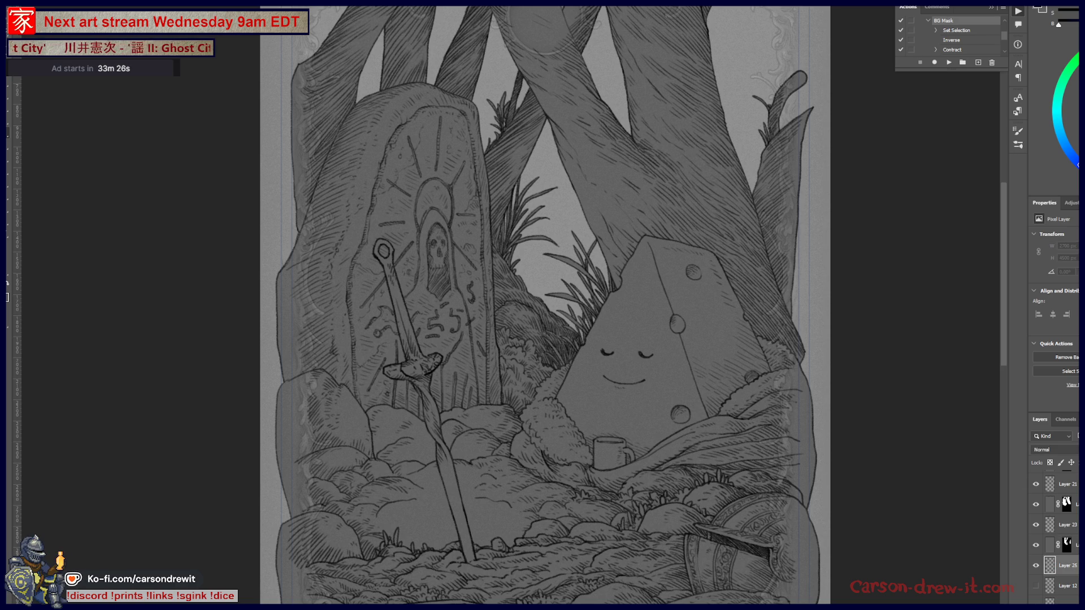
drag(716, 388, 696, 508)
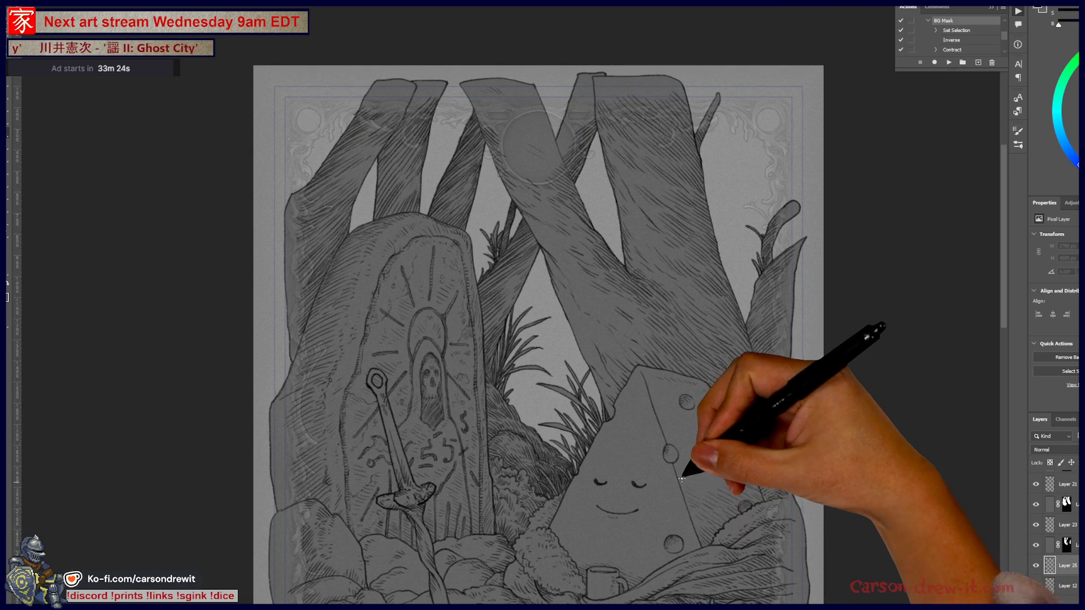
scroll(683, 486, down, 2)
scroll(678, 469, up, 1)
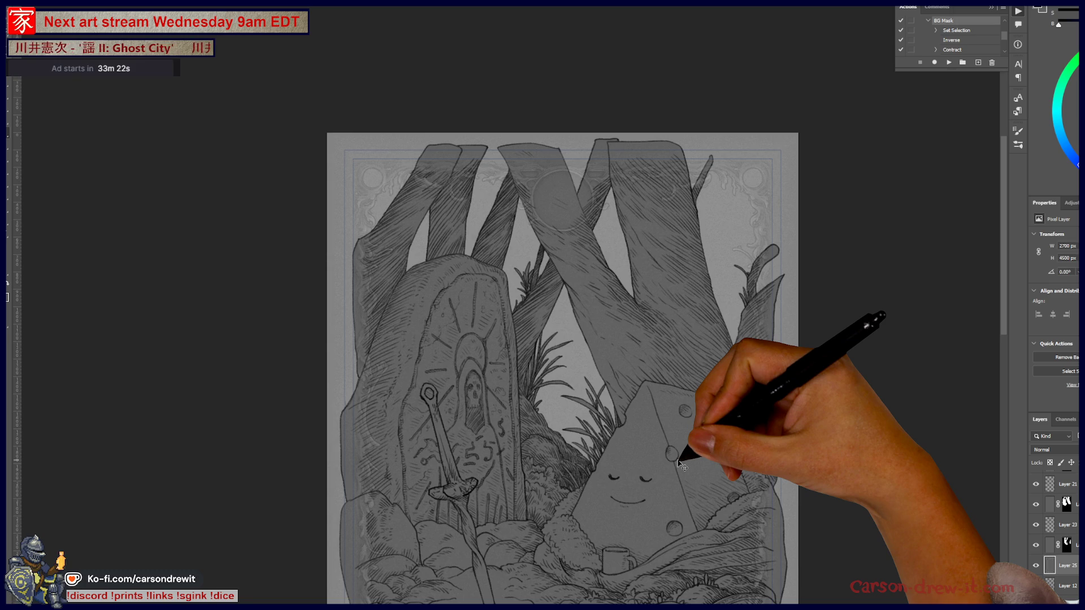
key(alt+BackSpace)
scroll(681, 396, down, 1)
mouse_move(637, 307)
mouse_down()
mouse_move(635, 266)
mouse_move(653, 355)
mouse_up()
scroll(654, 357, down, 1)
scroll(654, 359, up, 1)
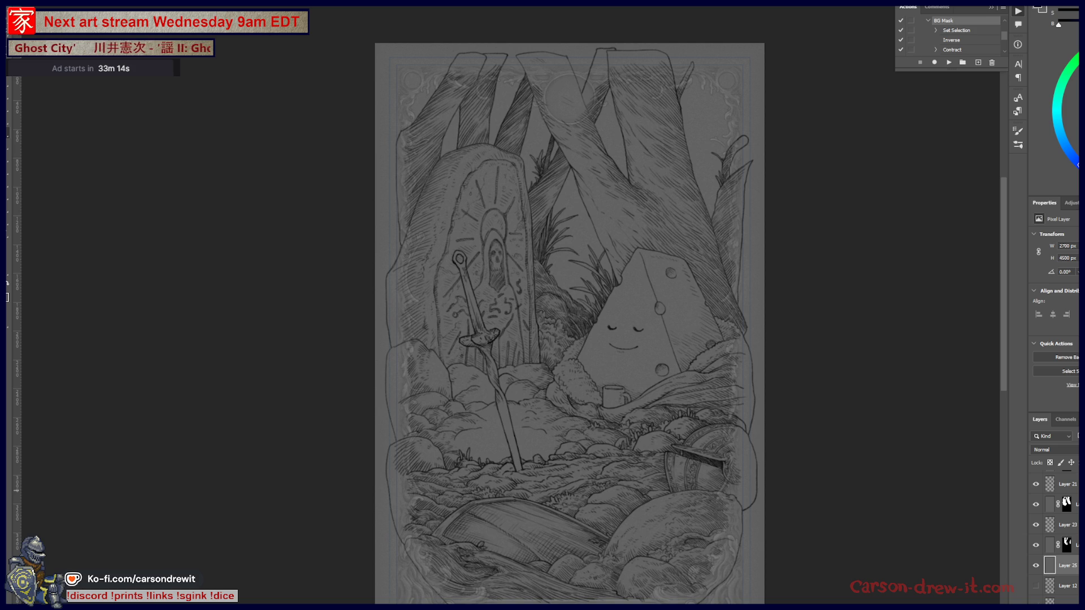
Lower Hue/Saturation Lightness on Layer 25 and on the masked layer above it
key(ctrl+u)
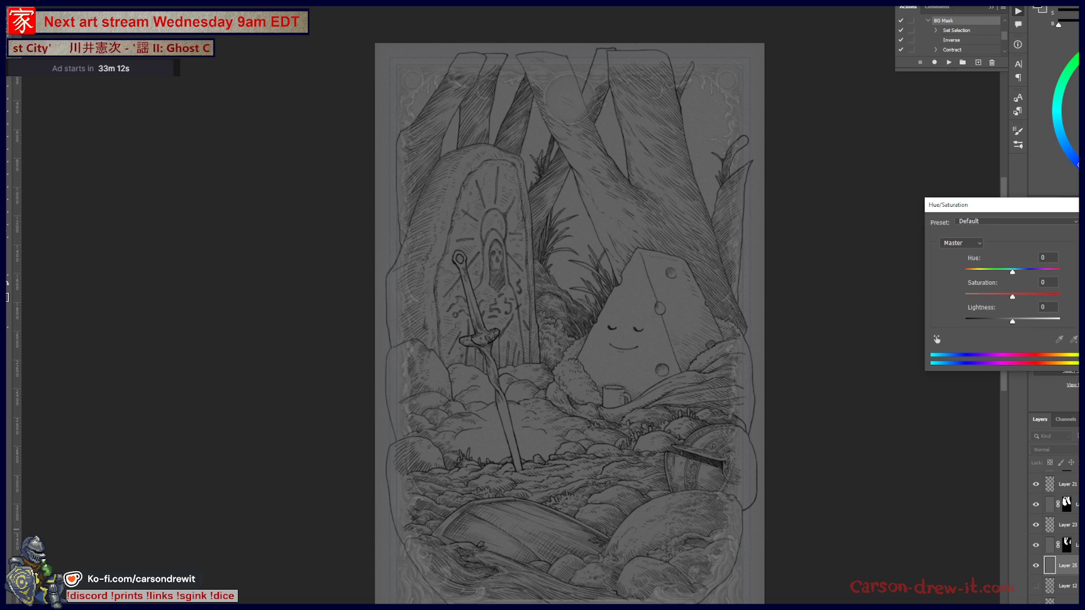
drag(1012, 321, 981, 322)
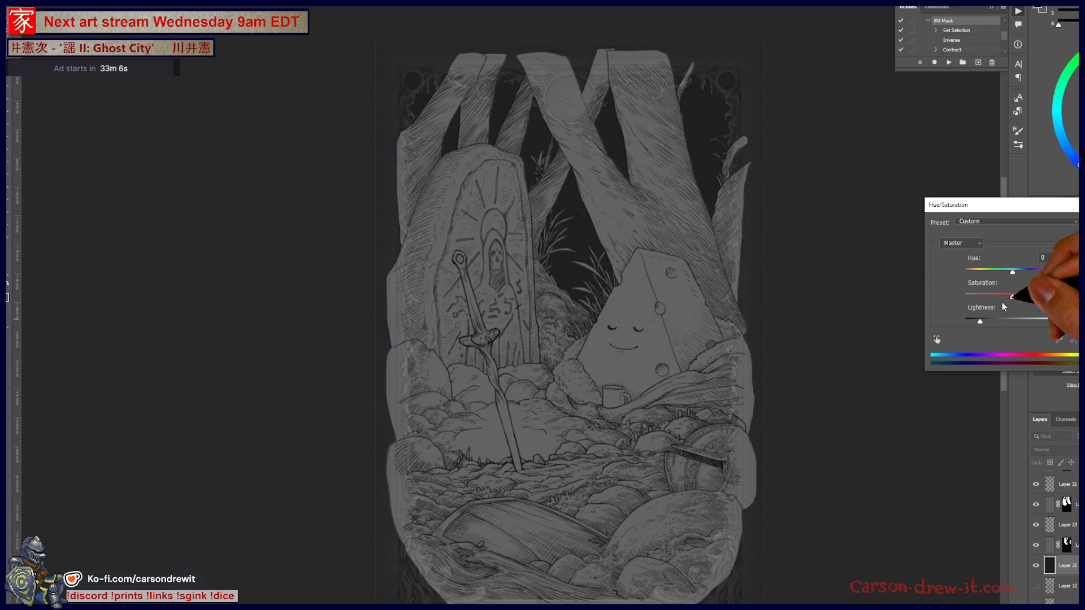
key(Return)
click(1049, 546)
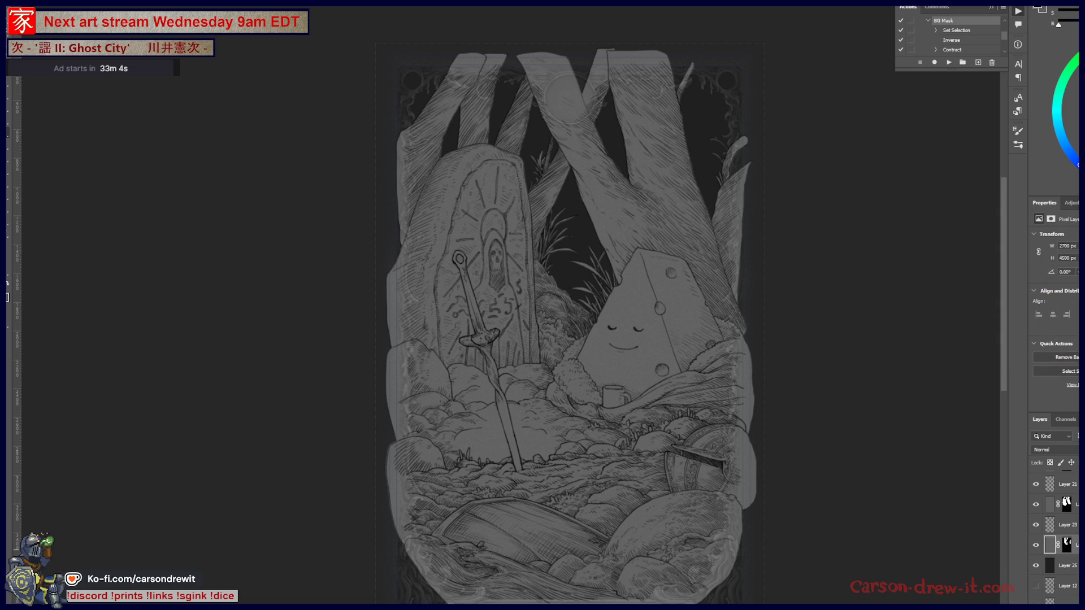
key(ctrl+u)
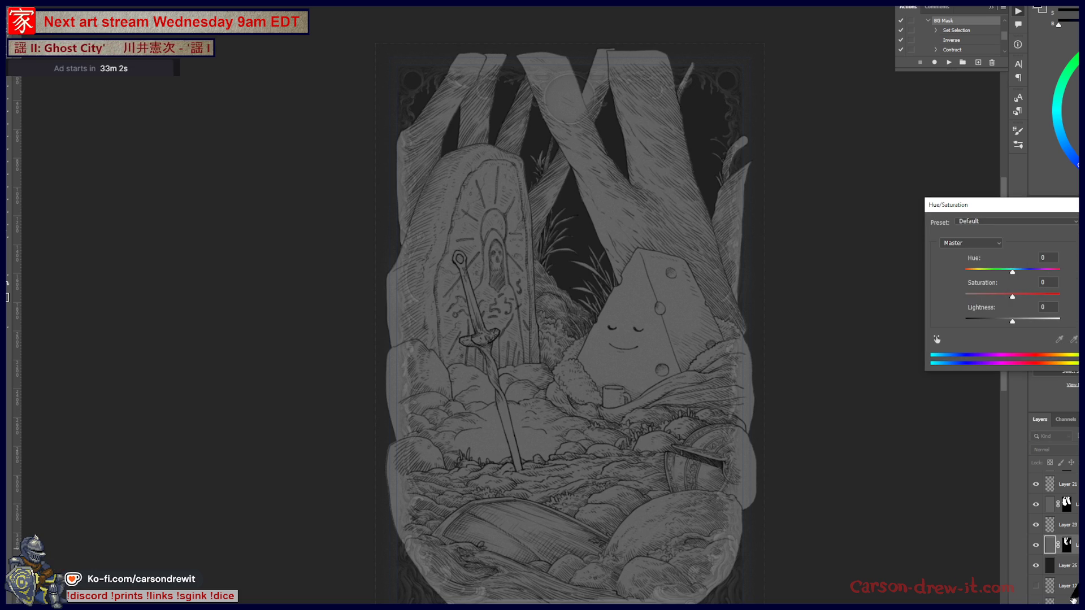
drag(1012, 321, 992, 323)
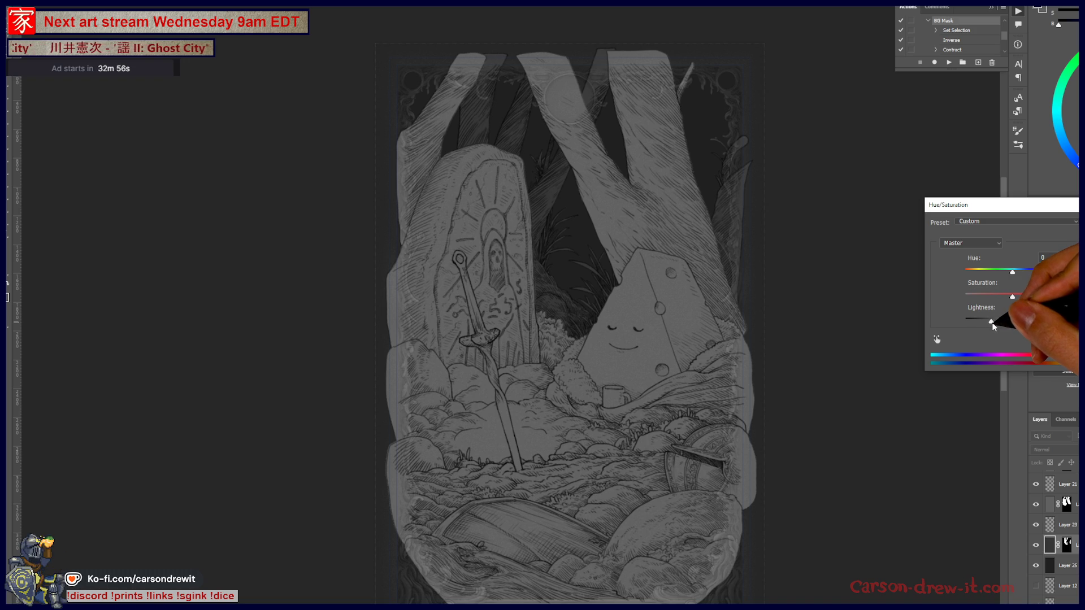
key(Return)
Apply a -29 Lightness Hue/Saturation adjustment to the next masked layer
click(1049, 504)
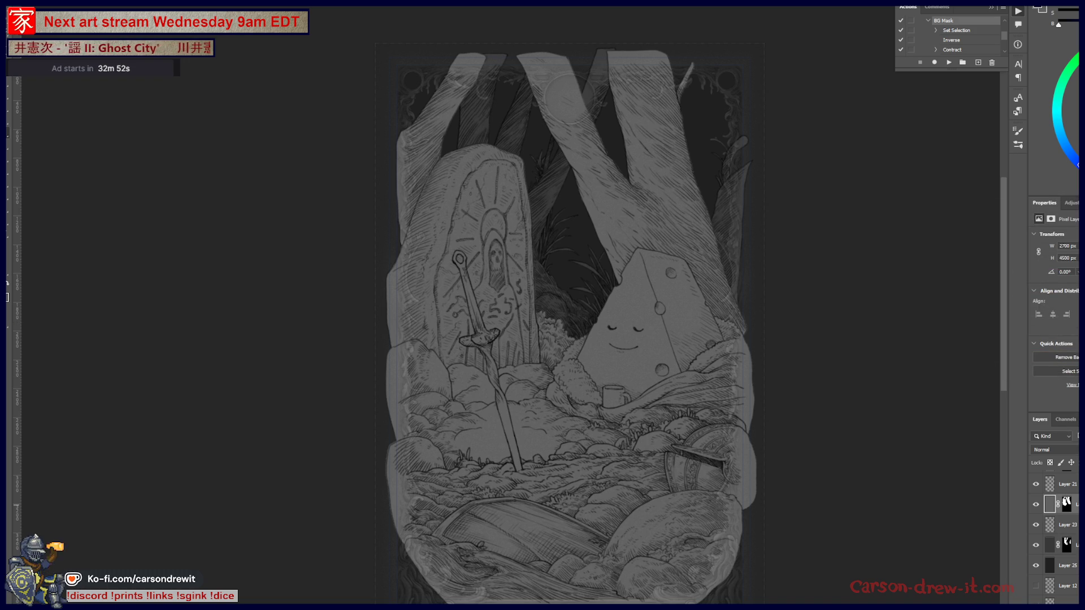
key(ctrl+u)
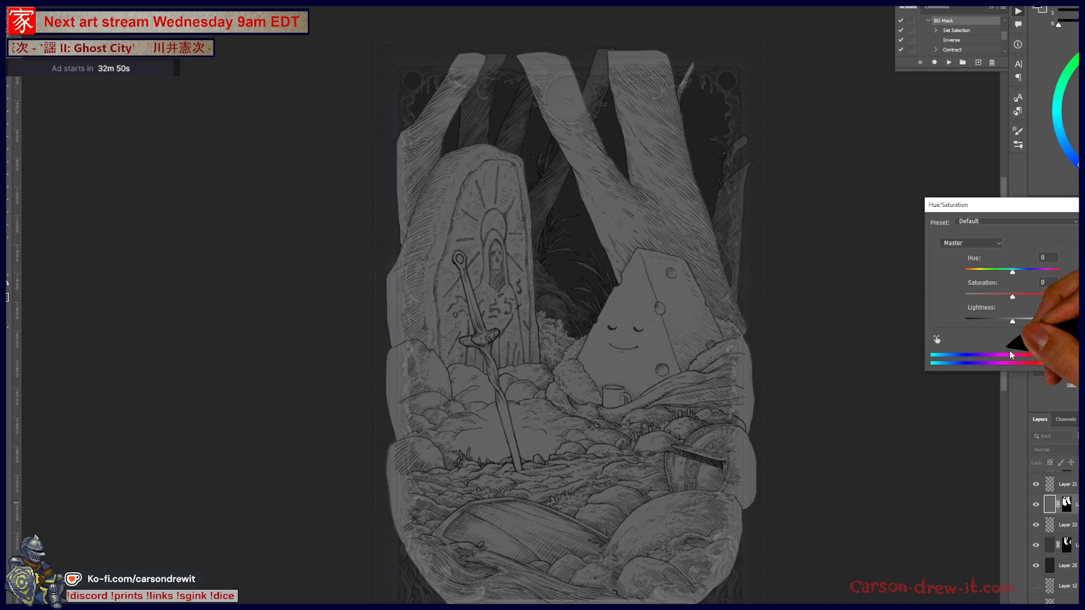
drag(1012, 296, 998, 323)
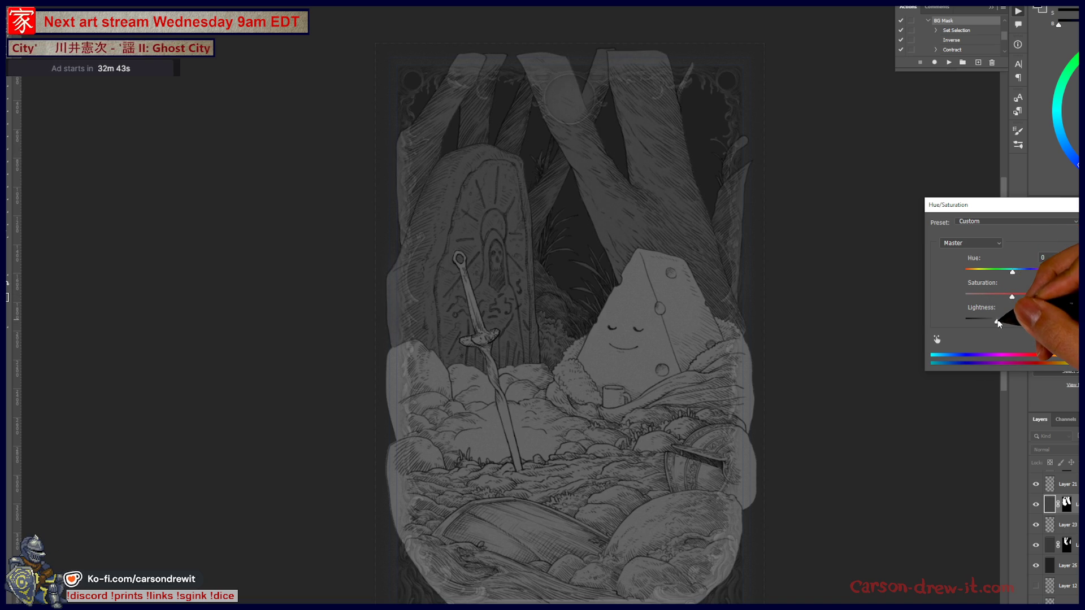
drag(997, 323, 999, 324)
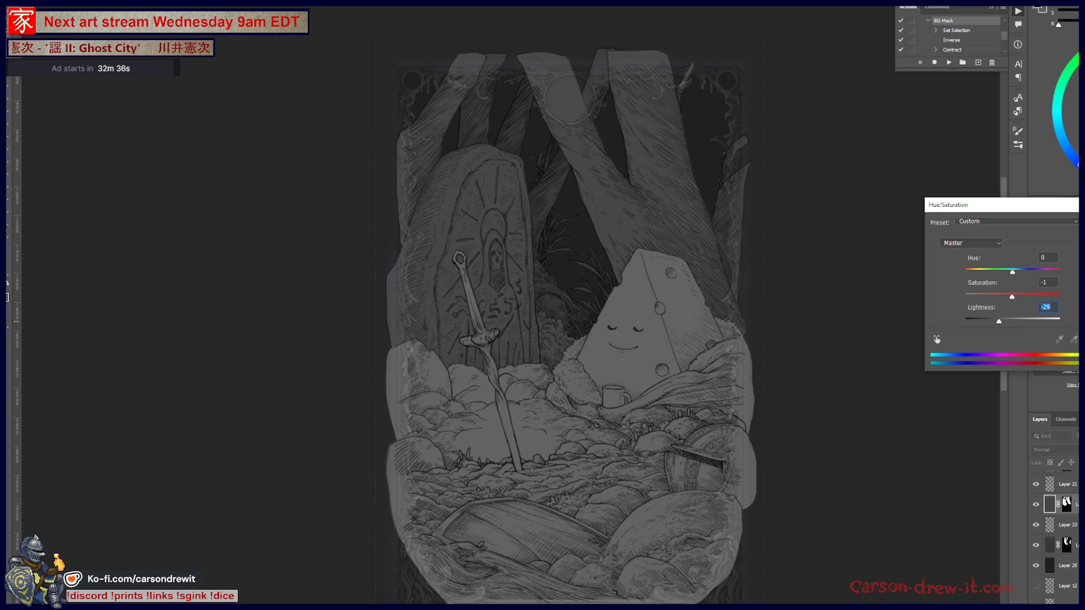
key(Return)
Darken another masked layer's lower rocks with Hue/Saturation Lightness, then select the Border group
click(1049, 504)
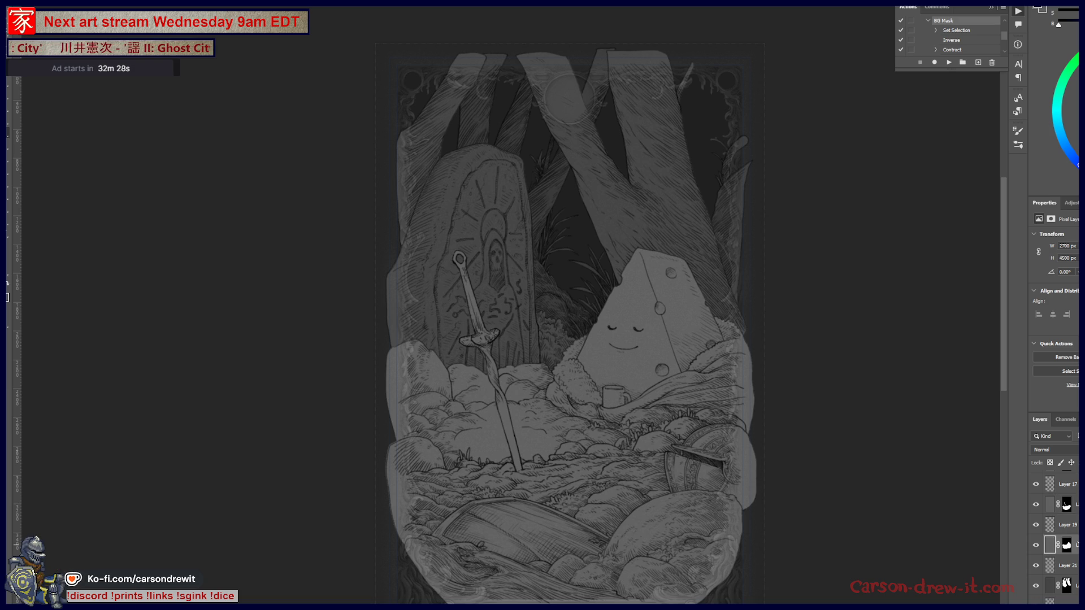
key(ctrl+u)
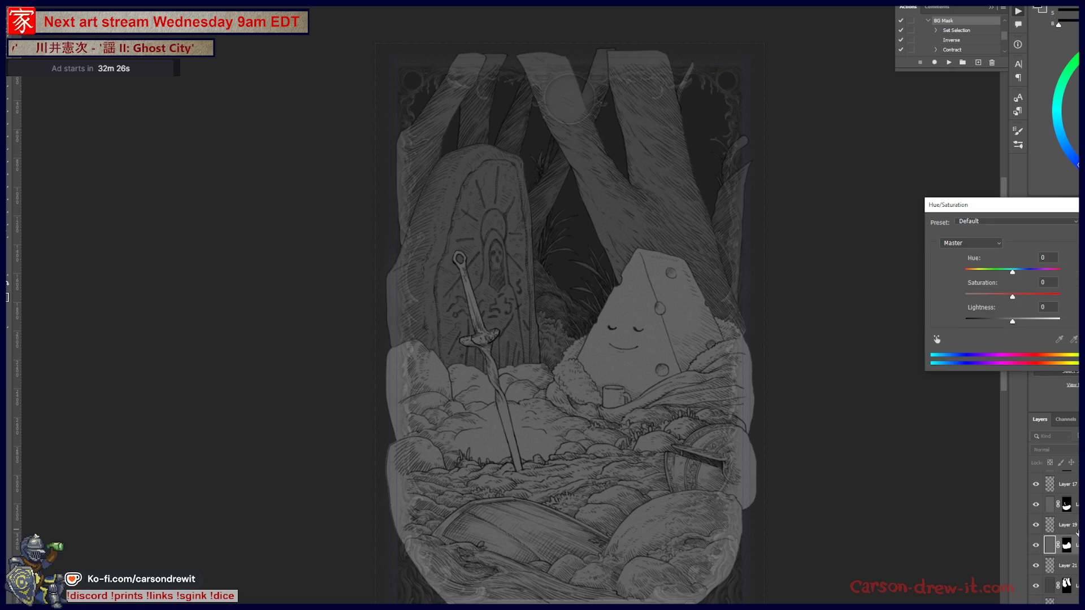
drag(1012, 321, 1007, 324)
key(Return)
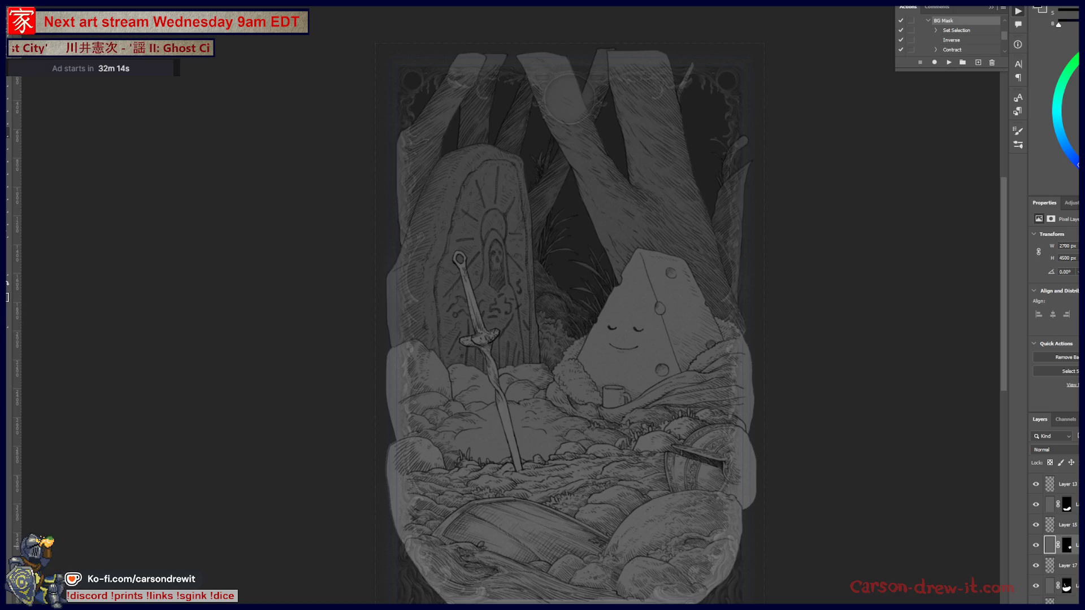
key(ctrl+u)
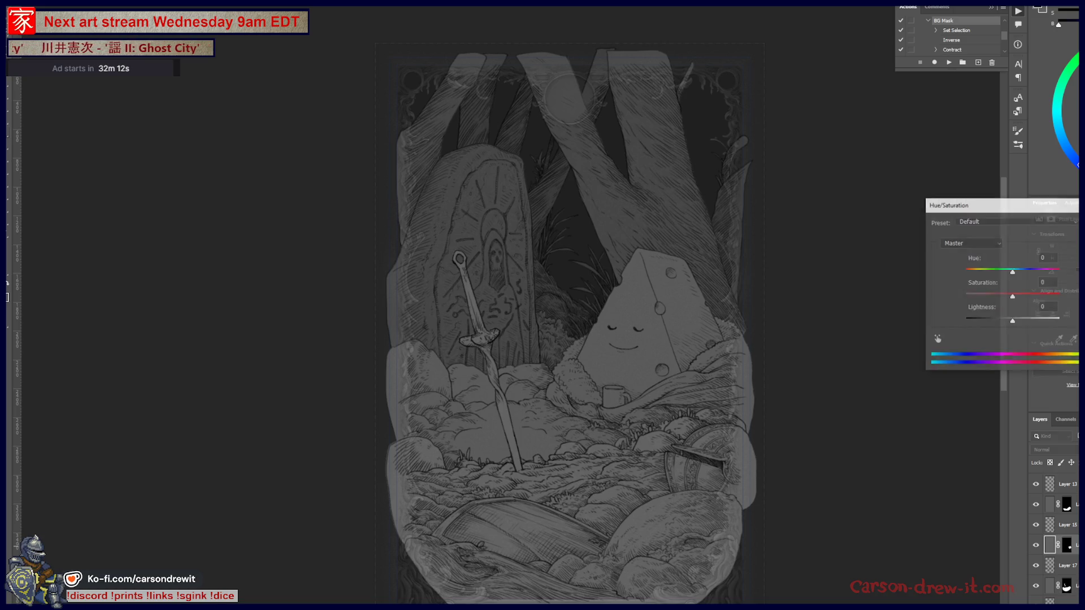
drag(1012, 321, 1007, 326)
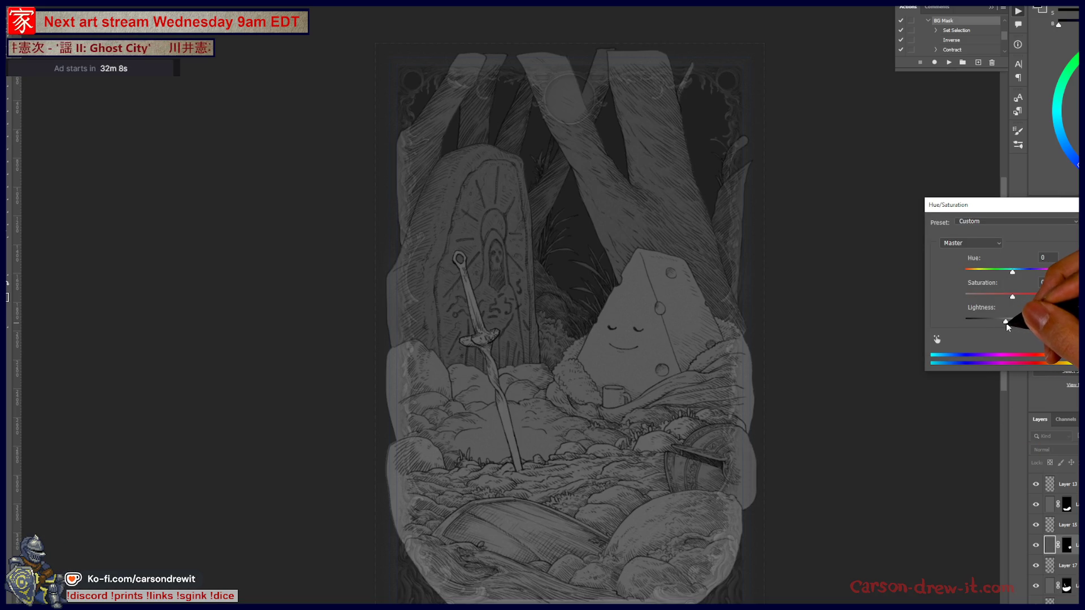
key(Return)
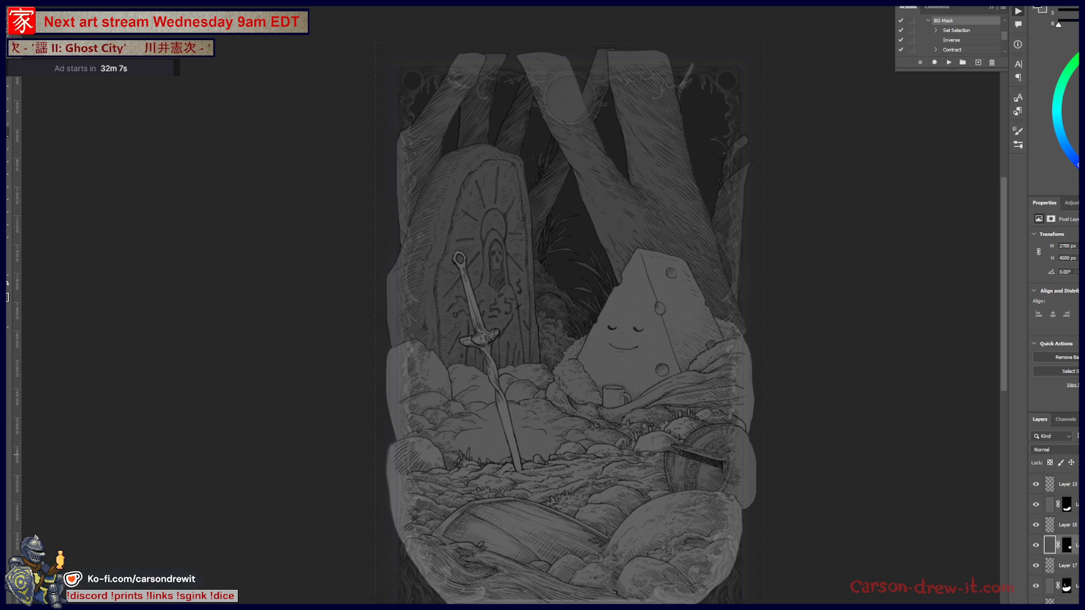
key(ctrl+u)
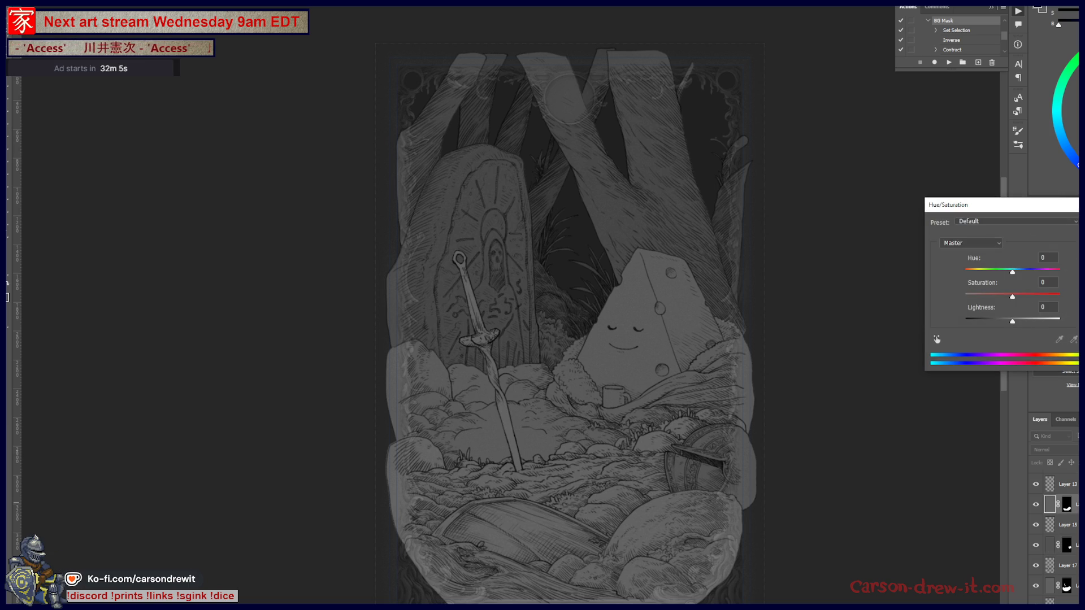
drag(1012, 321, 987, 322)
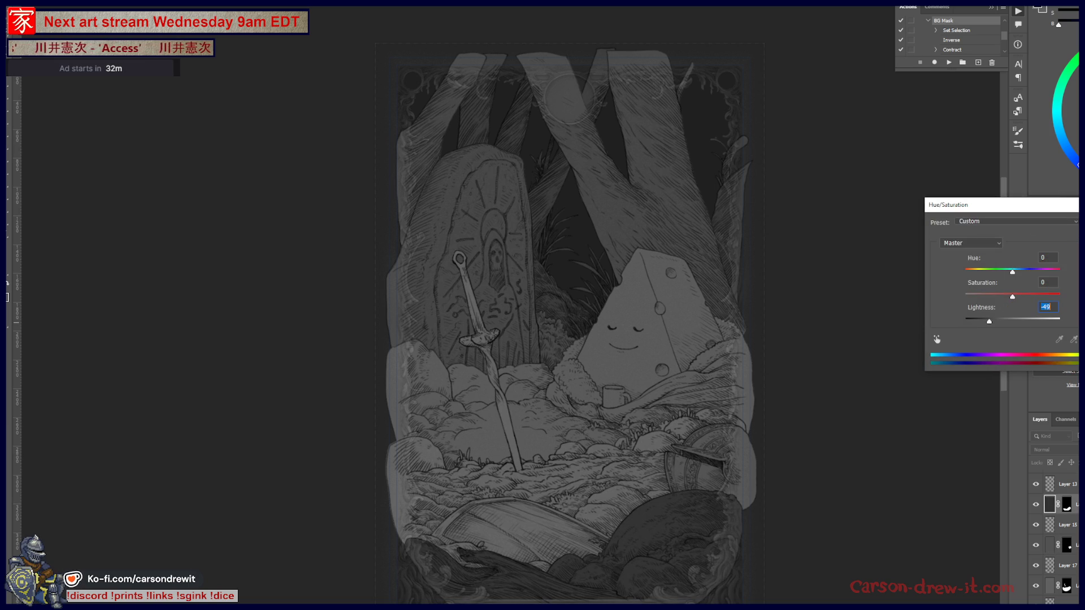
key(Return)
mouse_move(738, 398)
mouse_down()
mouse_move(799, 296)
mouse_move(772, 308)
mouse_move(801, 315)
mouse_up()
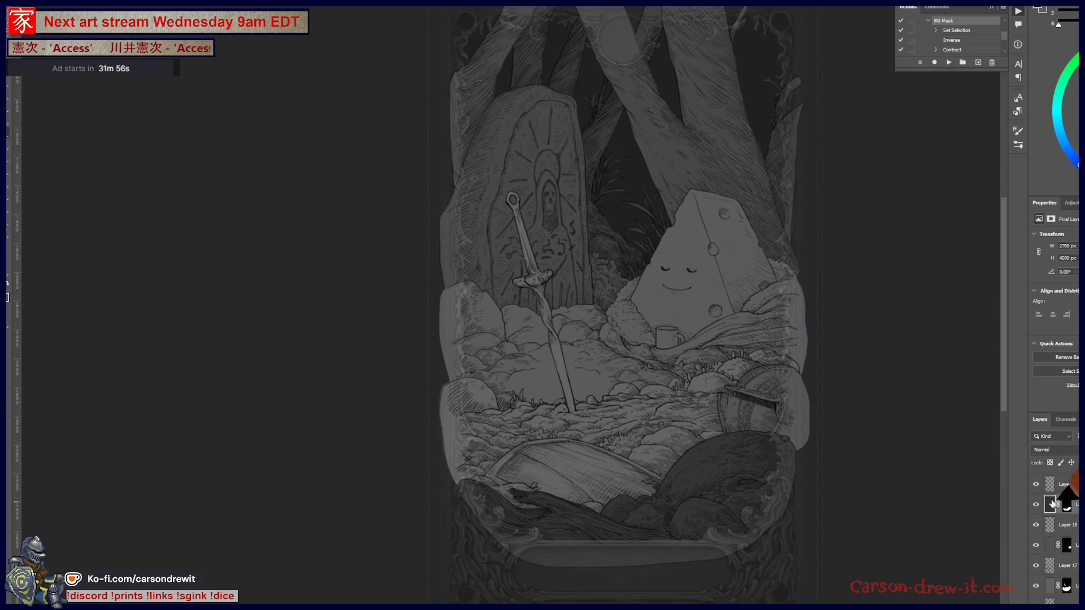
click(1068, 537)
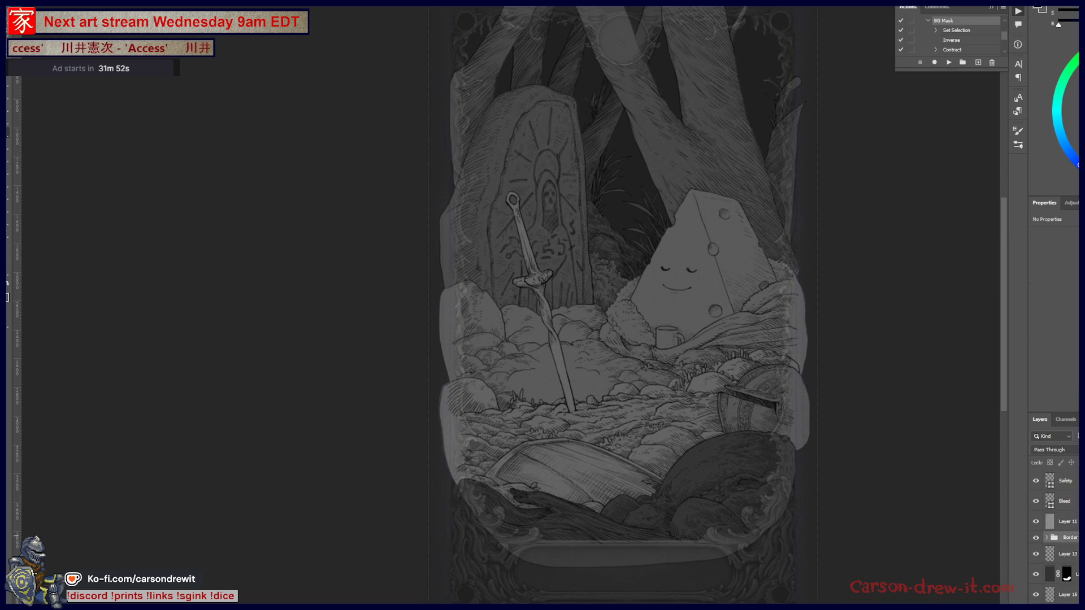
Set the Border group to 100% opacity, then add a new empty layer above Layer 15
key(0)
drag(913, 358, 897, 400)
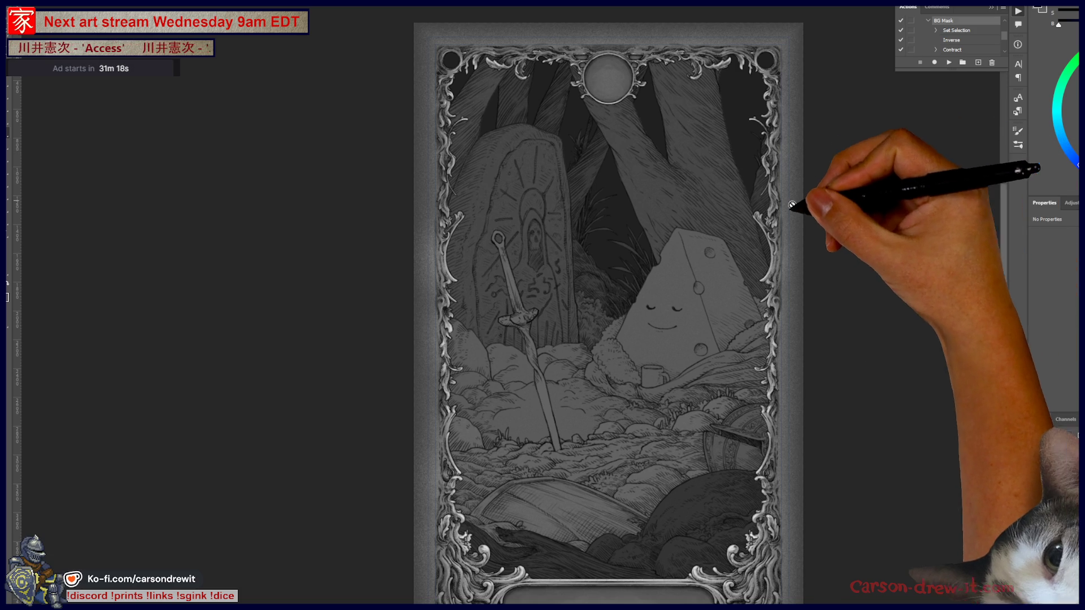
scroll(765, 222, up, 2)
drag(752, 308, 762, 323)
scroll(762, 323, up, 2)
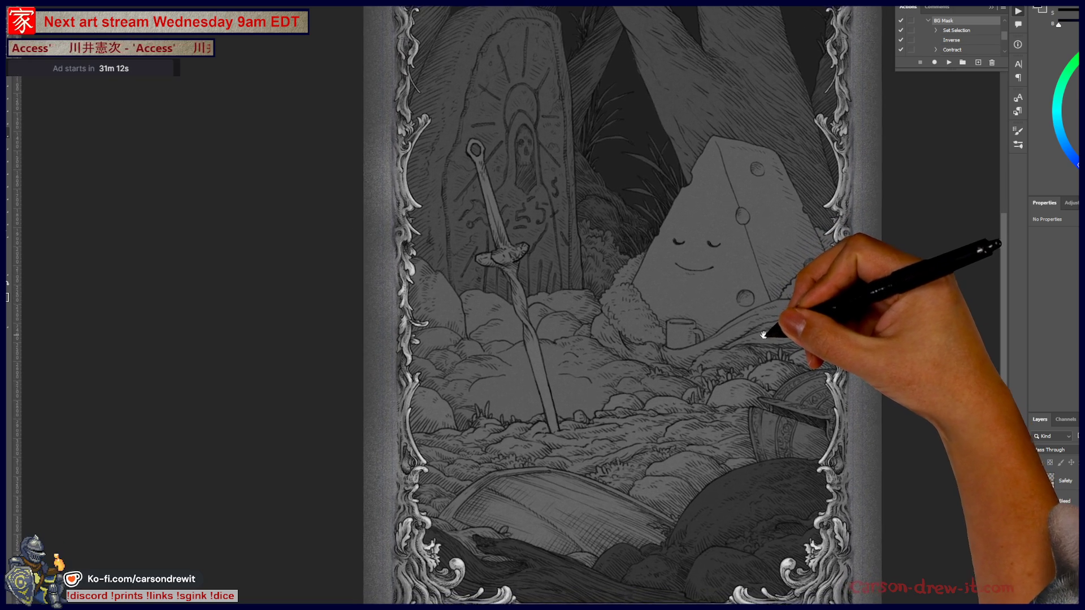
drag(770, 333, 755, 337)
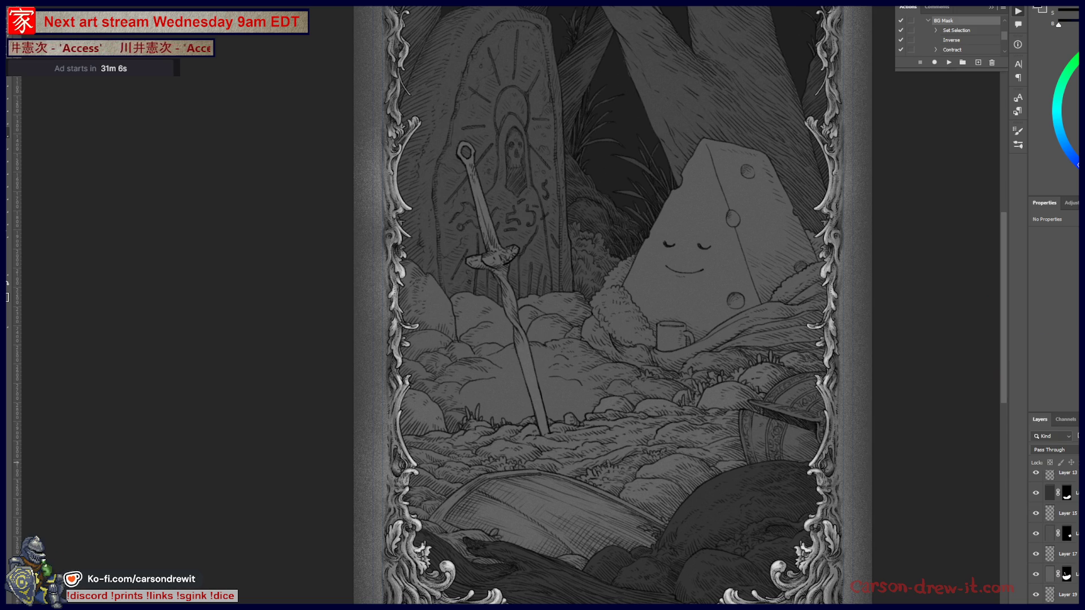
click(1065, 513)
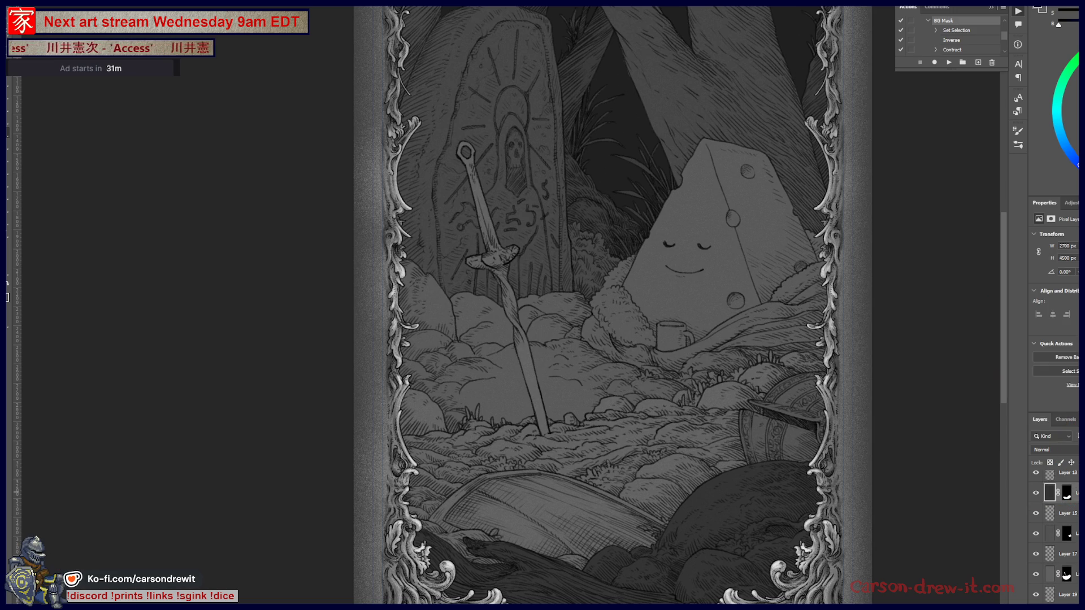
key(ctrl+shift+alt+n)
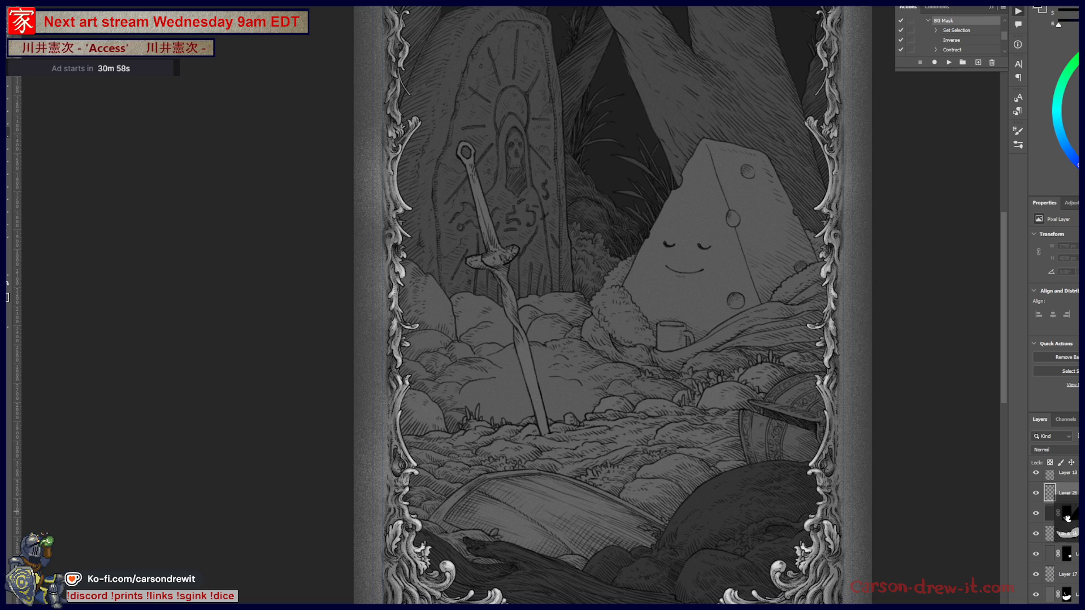
Add a black-masked layer and stipple lighter shading onto the dark lower-right rock
drag(1064, 503, 1069, 519)
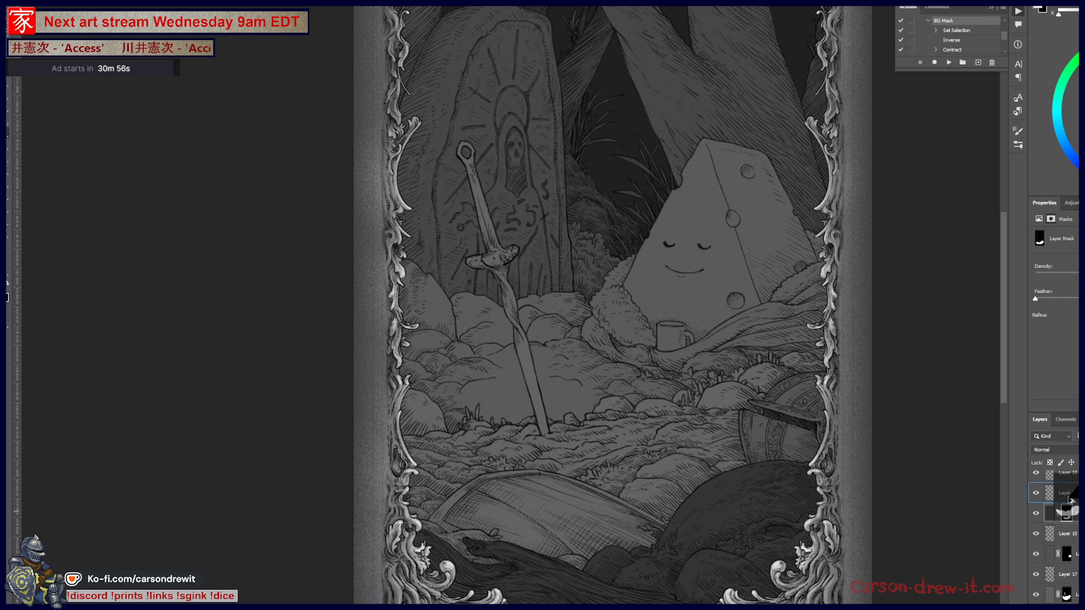
click(1062, 493)
drag(579, 303, 539, 254)
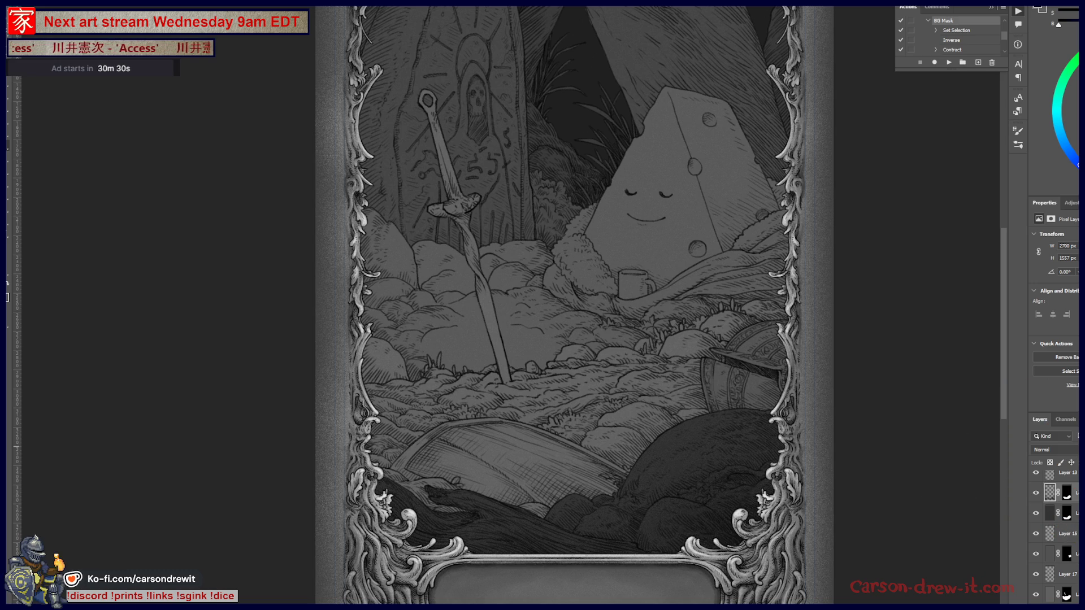
key(ctrl+shift+alt+n)
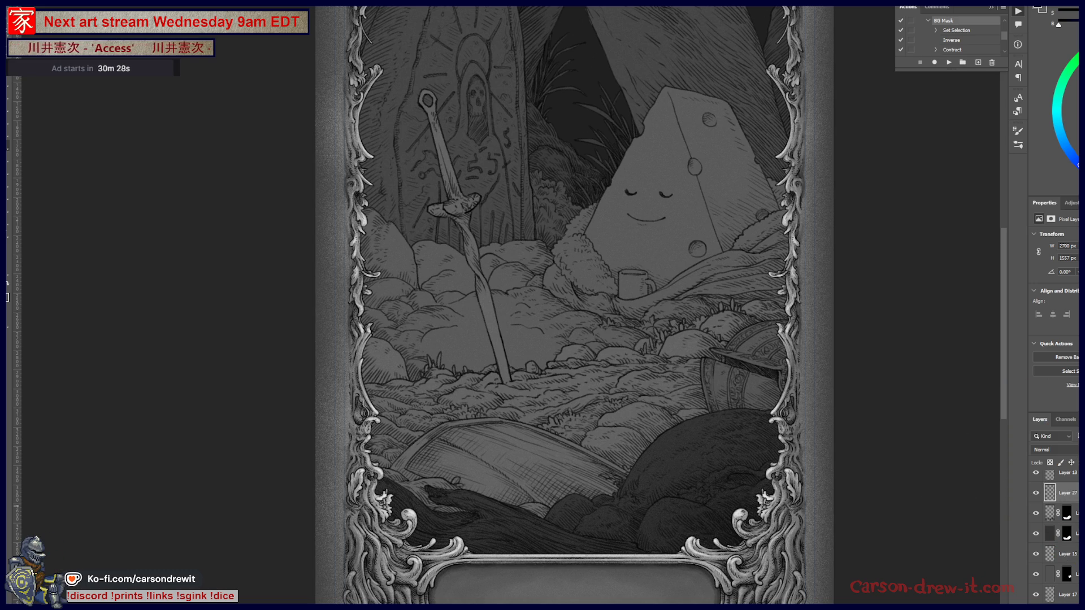
drag(1065, 500, 1067, 495)
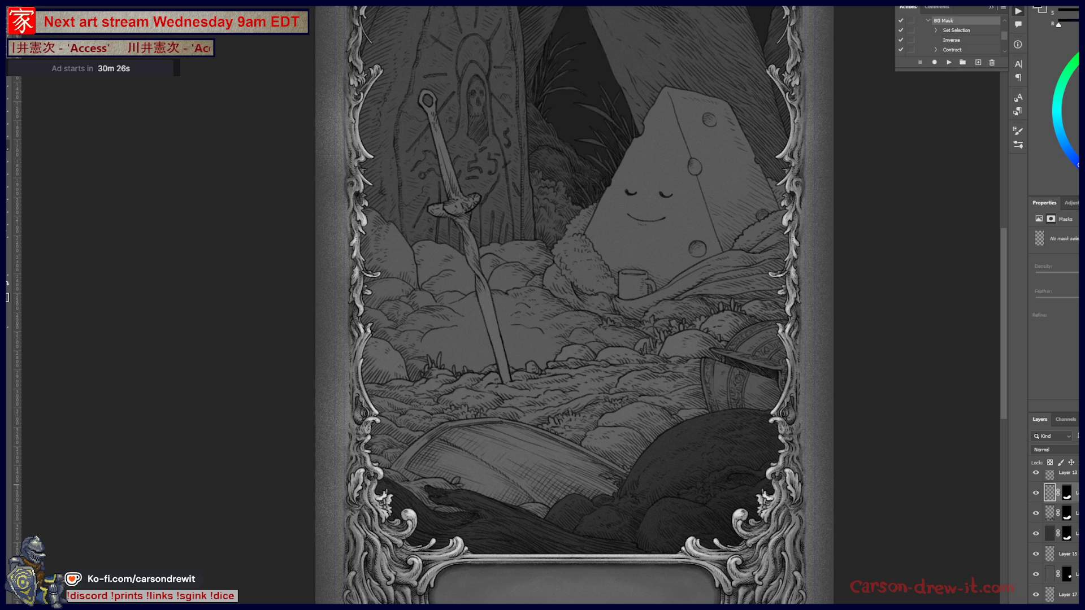
drag(729, 430, 757, 498)
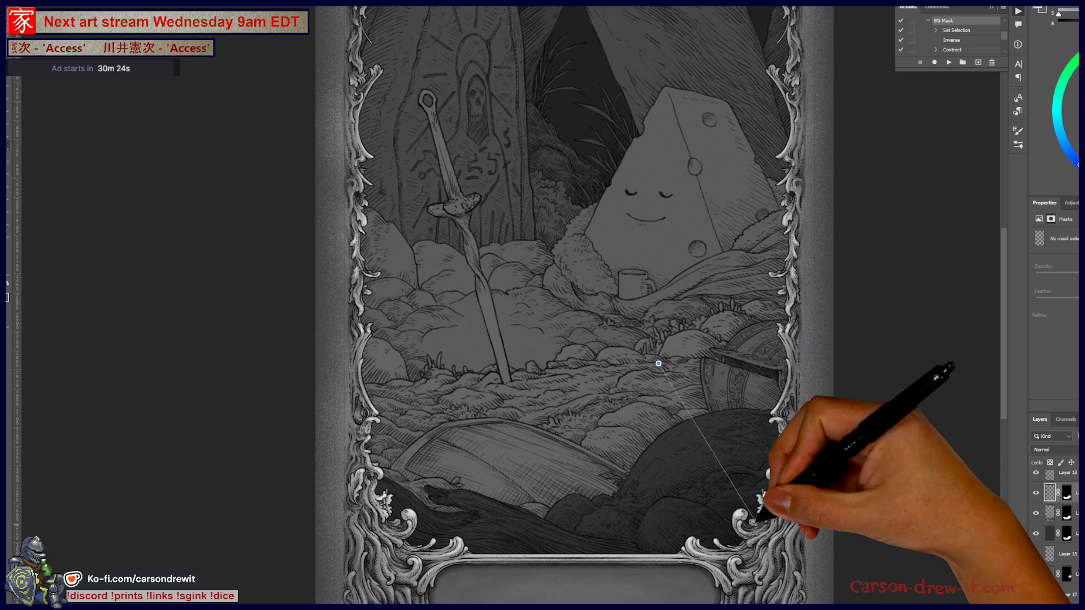
key(ctrl+z)
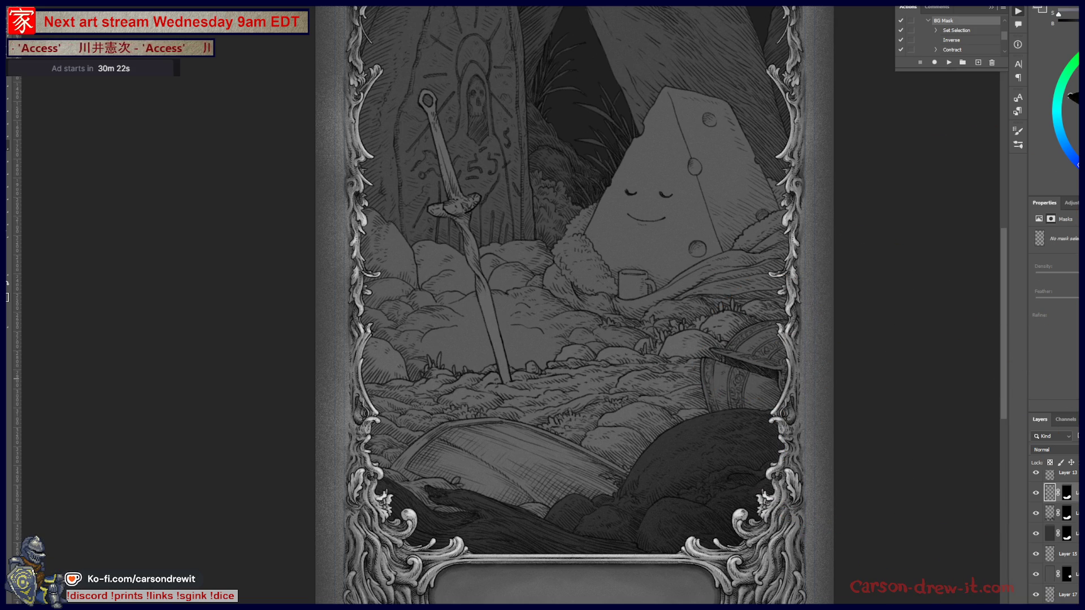
mouse_move(667, 390)
mouse_down()
mouse_move(701, 464)
mouse_move(715, 459)
mouse_up()
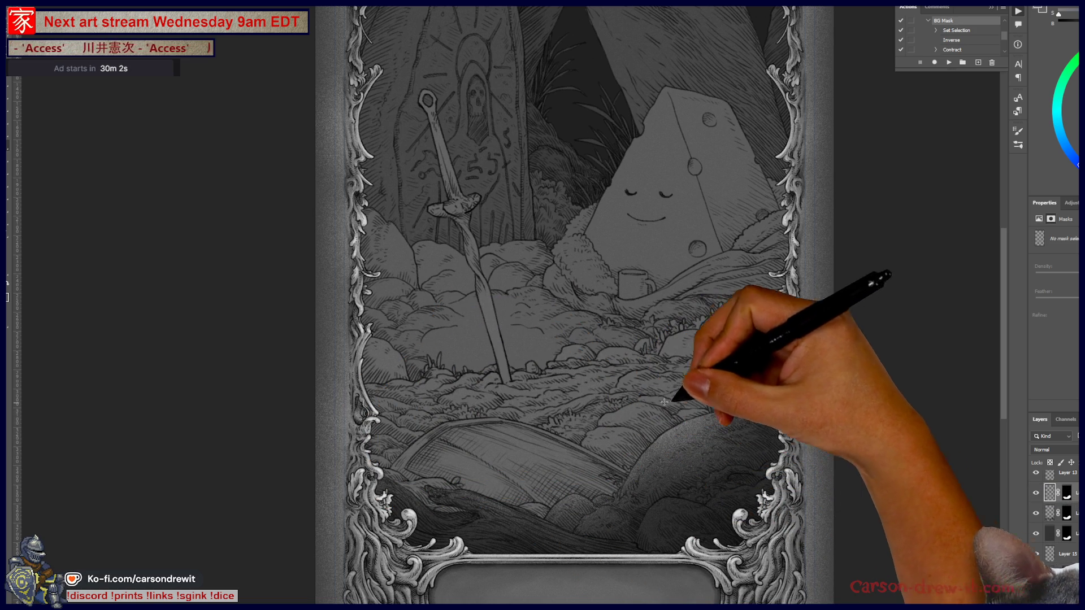
key(alt+bracketleft)
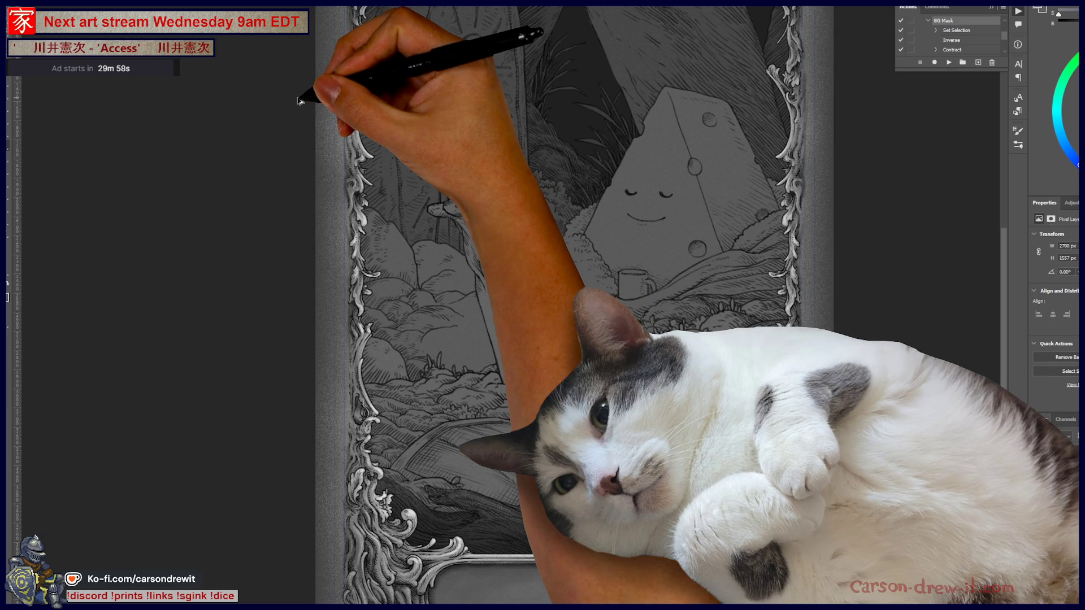
Apply a 0.7 px Gaussian Blur to the stippled shading on the lower-right rock
scroll(669, 492, up, 5)
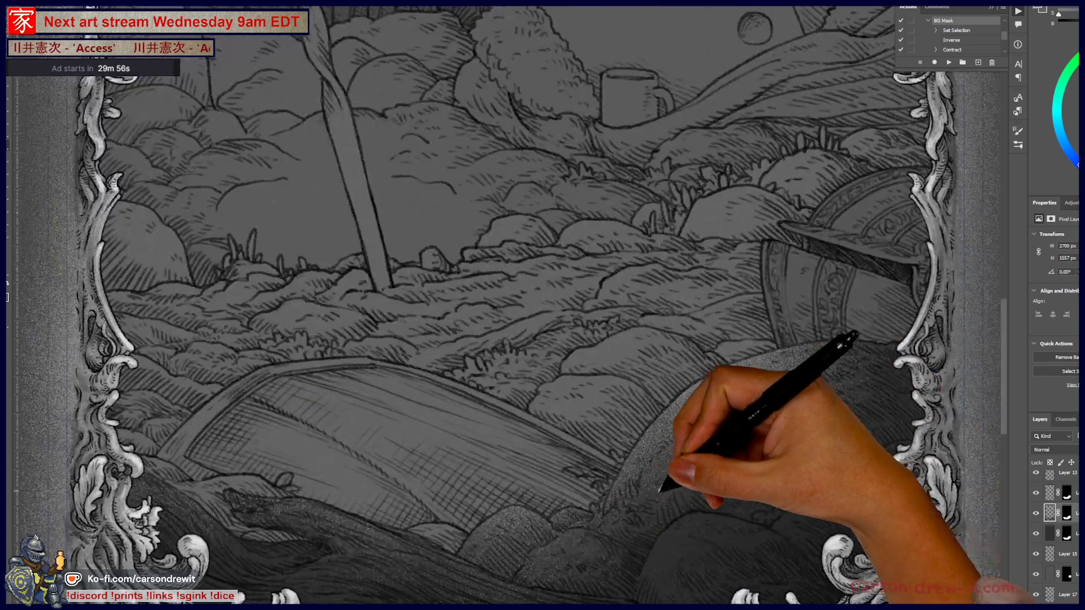
drag(668, 492, 743, 346)
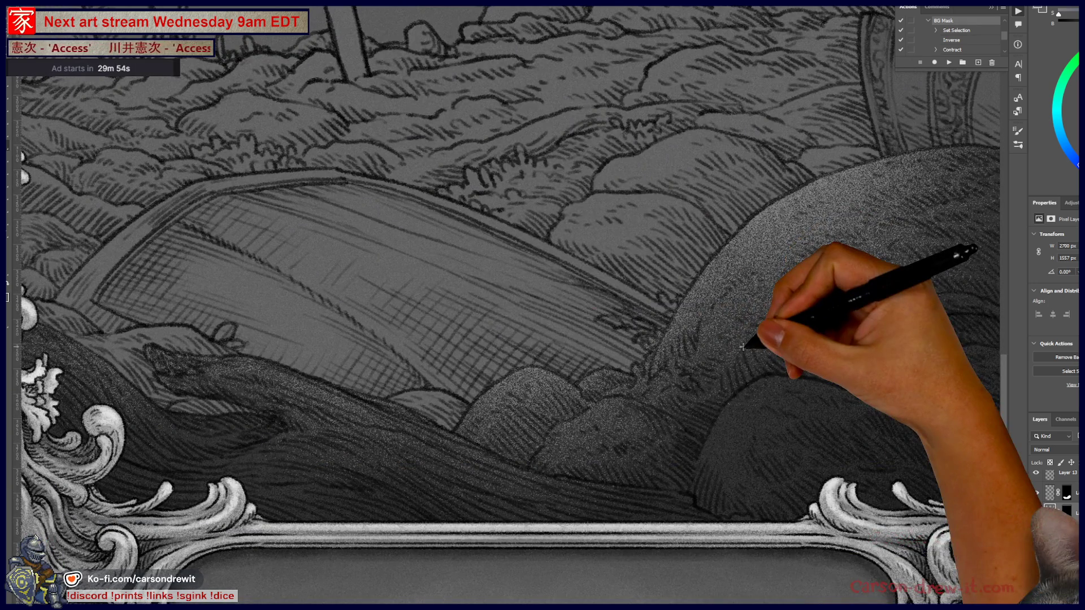
key(alt+t)
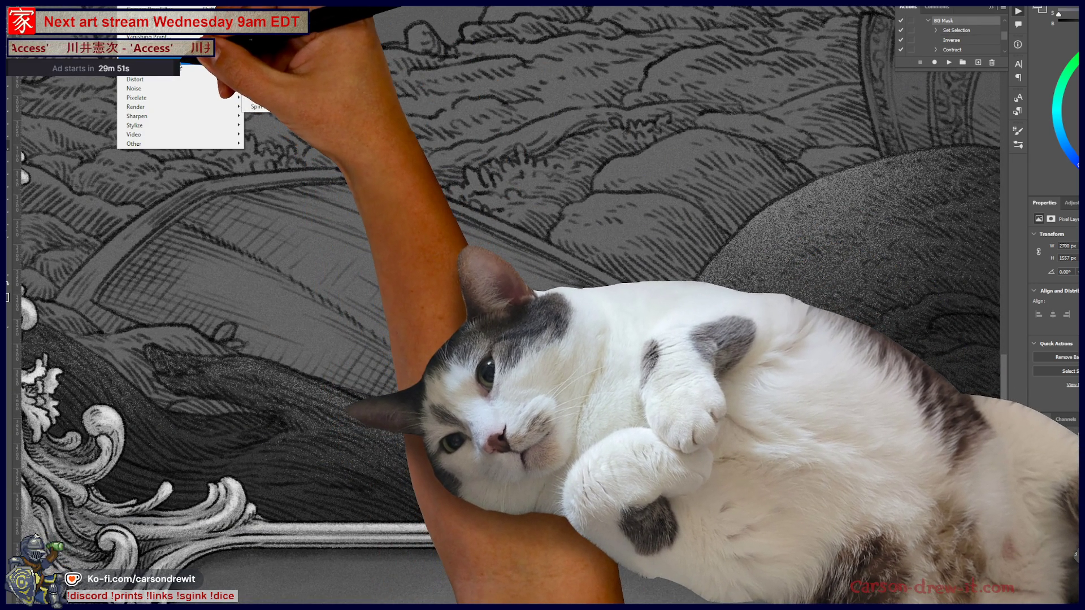
mouse_move(181, 65)
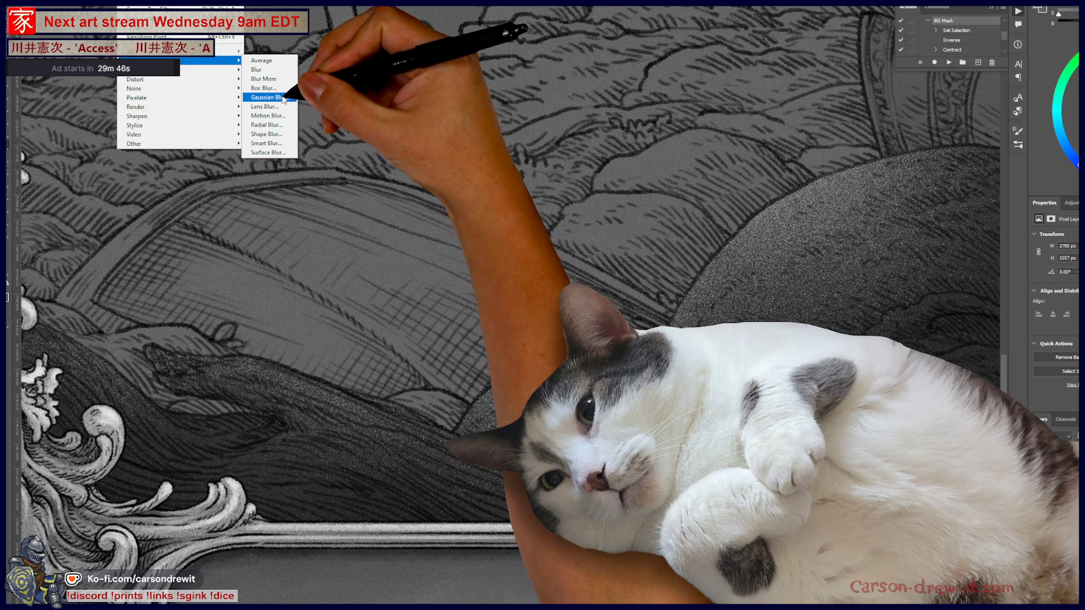
click(266, 97)
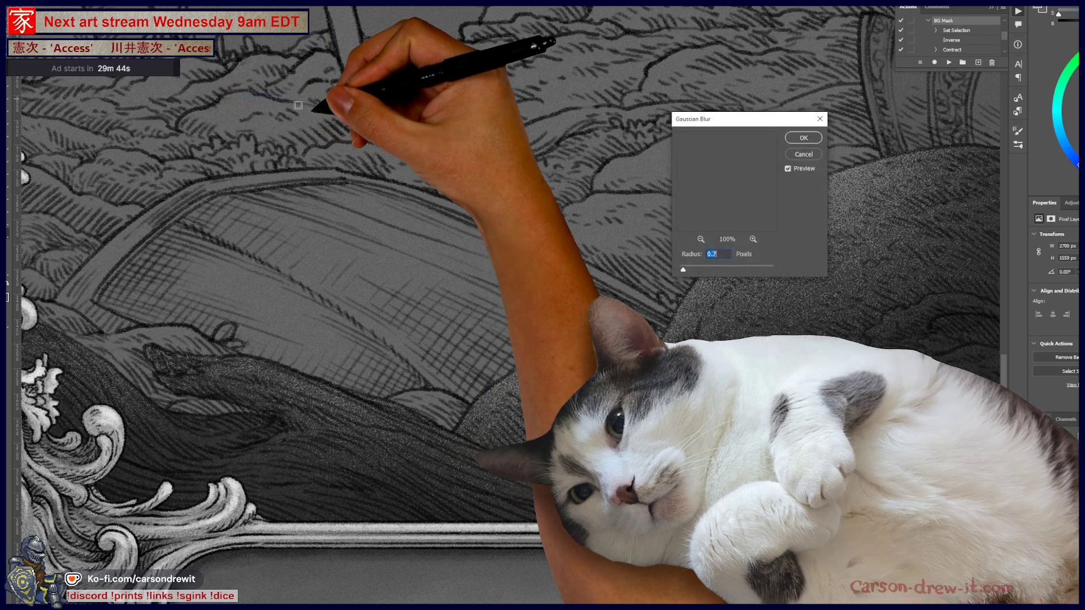
click(803, 138)
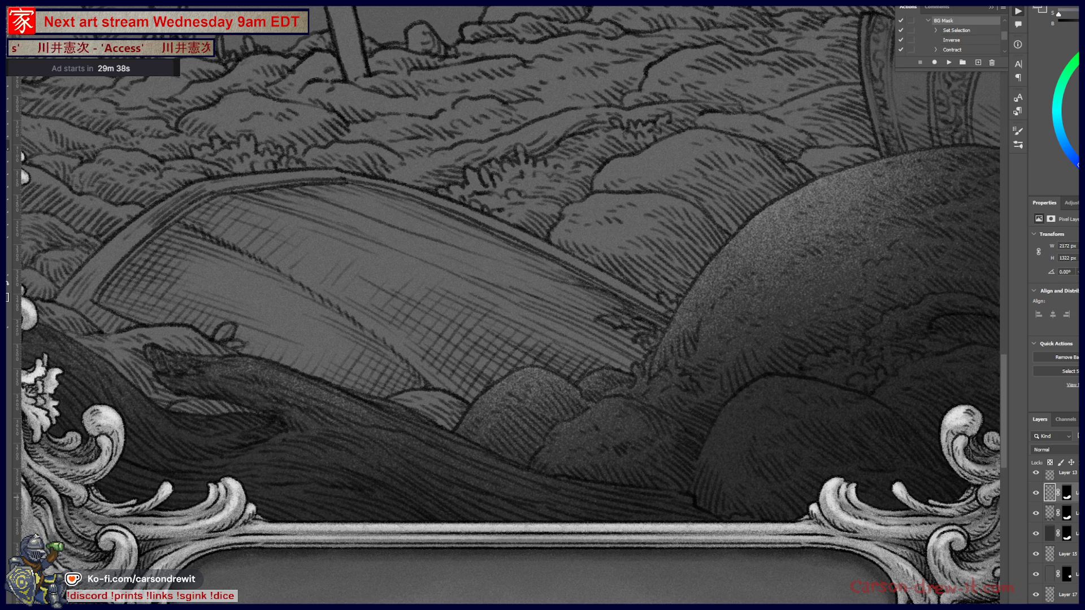
scroll(621, 503, down, 5)
scroll(622, 503, down, 4)
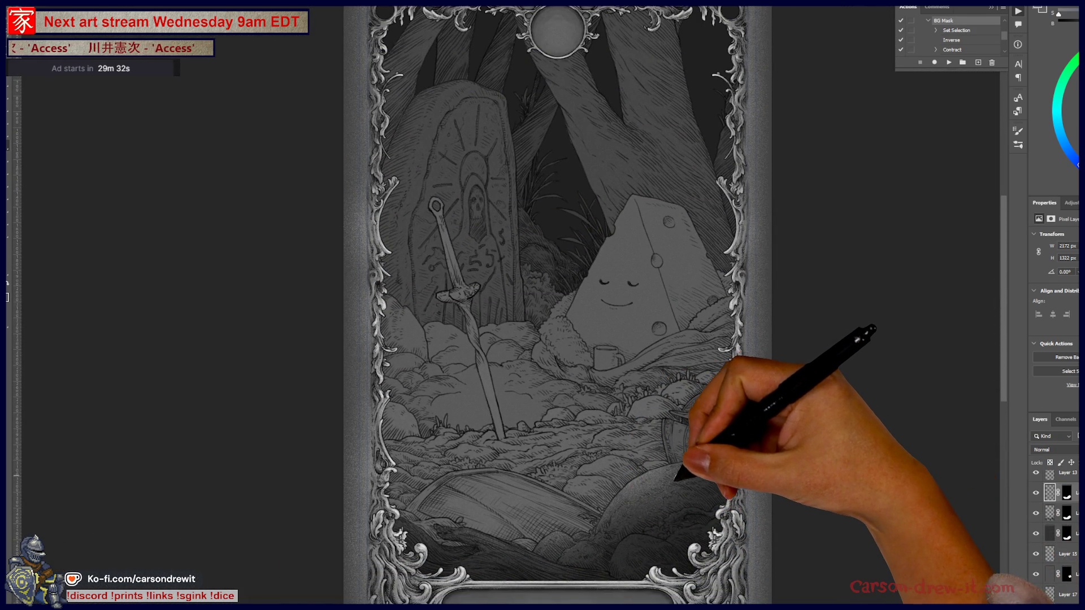
Lasso-select the small rounded rock in the lower foreground
scroll(613, 479, up, 6)
scroll(613, 479, down, 3)
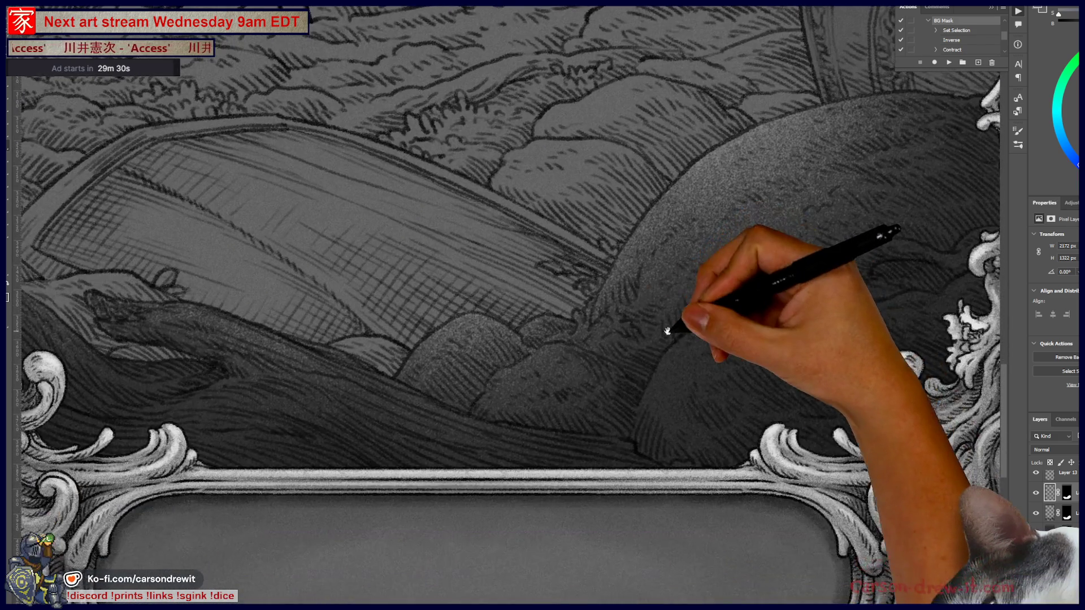
scroll(661, 412, up, 5)
scroll(661, 412, up, 1)
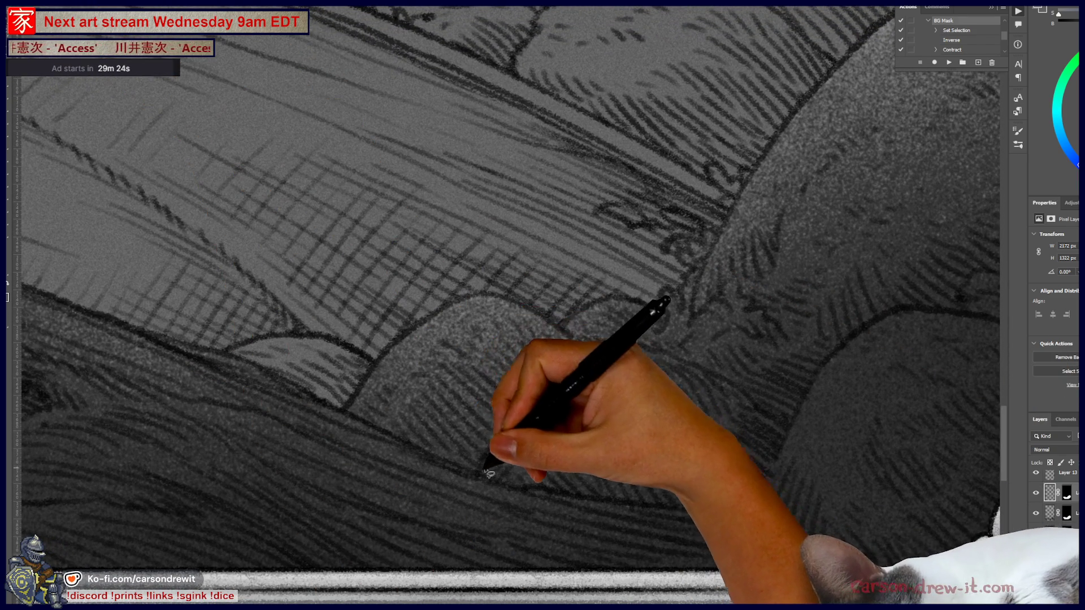
mouse_move(478, 471)
mouse_down()
mouse_move(525, 399)
mouse_move(561, 388)
mouse_move(599, 355)
mouse_move(650, 346)
mouse_move(726, 381)
mouse_move(780, 435)
mouse_move(765, 522)
mouse_up()
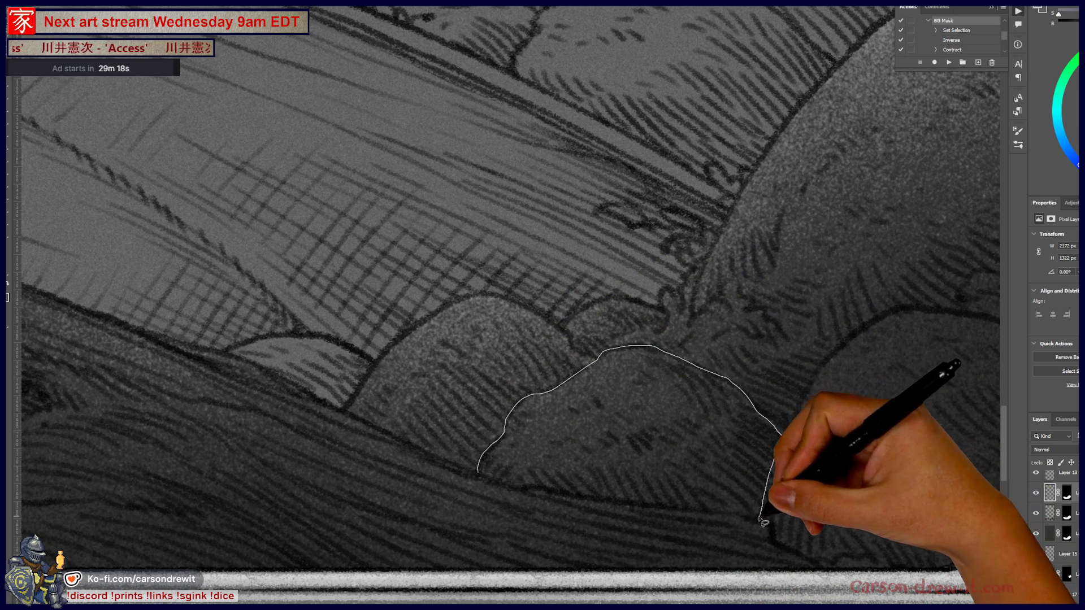
drag(615, 506, 478, 470)
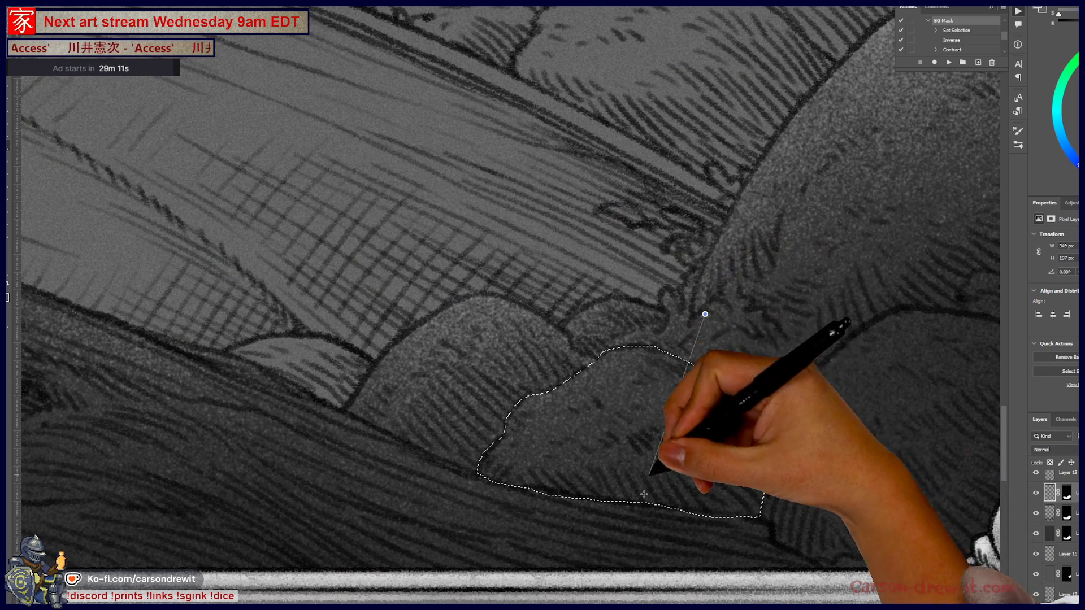
Stipple light grainy speckles inside the selected rock and fit the card in view
mouse_move(627, 447)
mouse_down()
mouse_move(451, 347)
mouse_move(668, 477)
mouse_move(562, 324)
mouse_move(654, 443)
mouse_up()
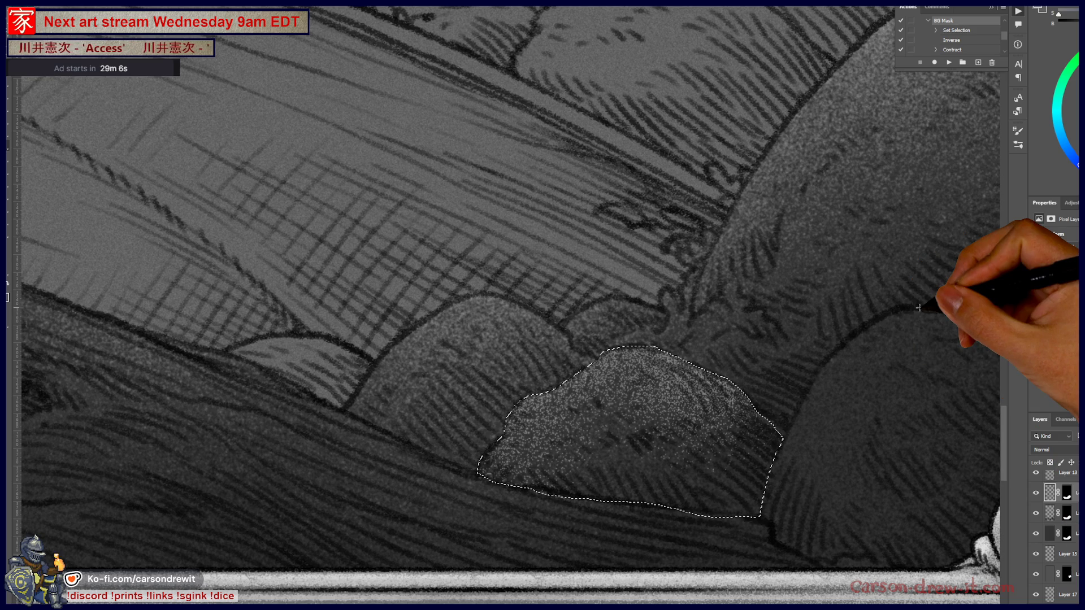
key(ctrl+minus)
key(ctrl+minus)
key(ctrl+minus)
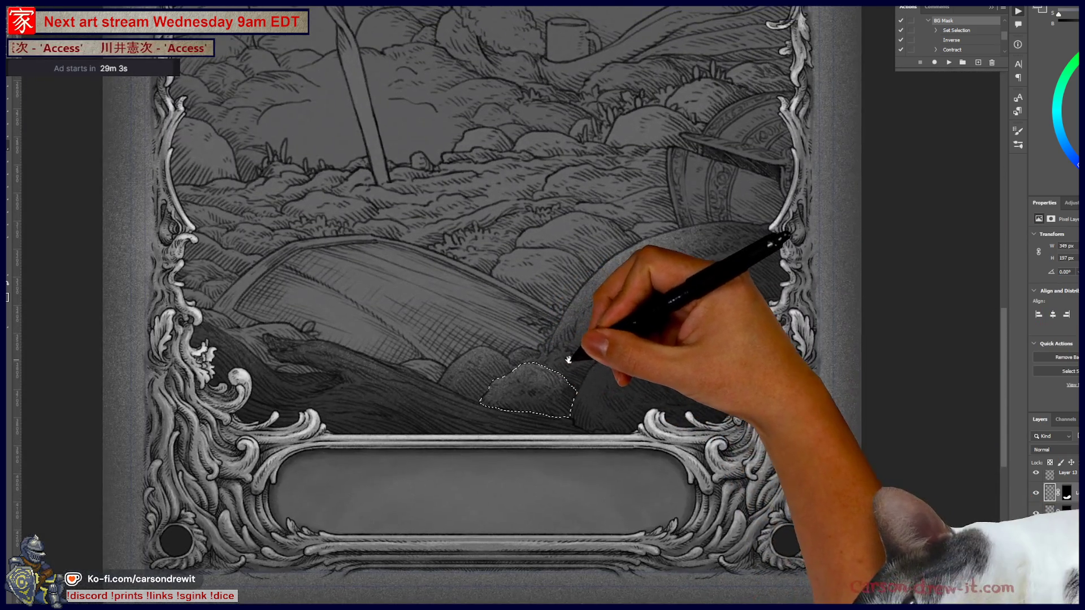
drag(568, 359, 603, 375)
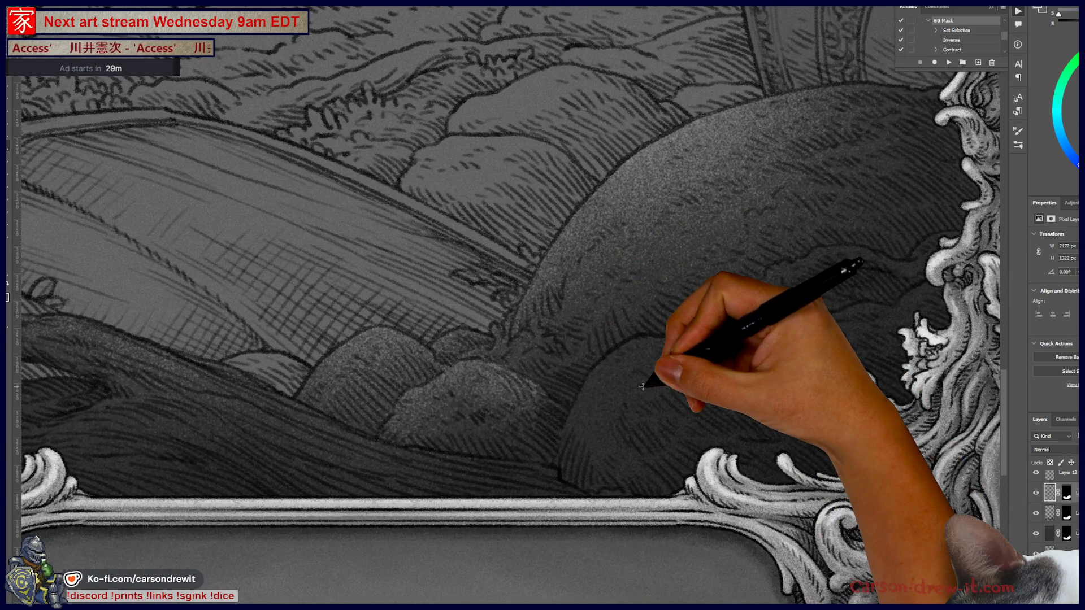
key(ctrl+0)
scroll(647, 389, down, 2)
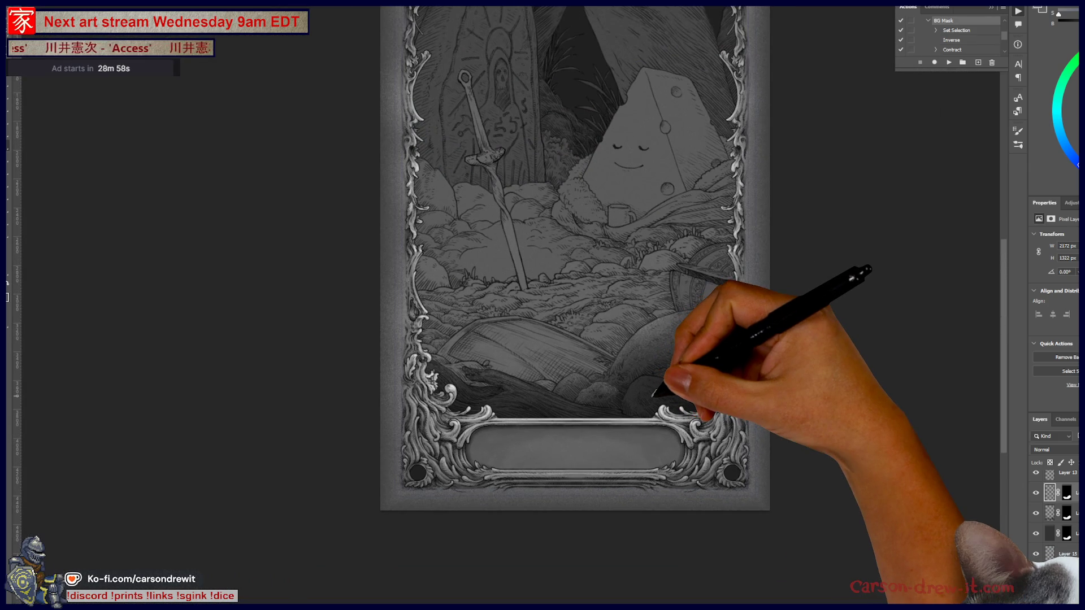
Paint light grainy speckle highlights along the left rim of the large domed boulder
scroll(653, 396, up, 5)
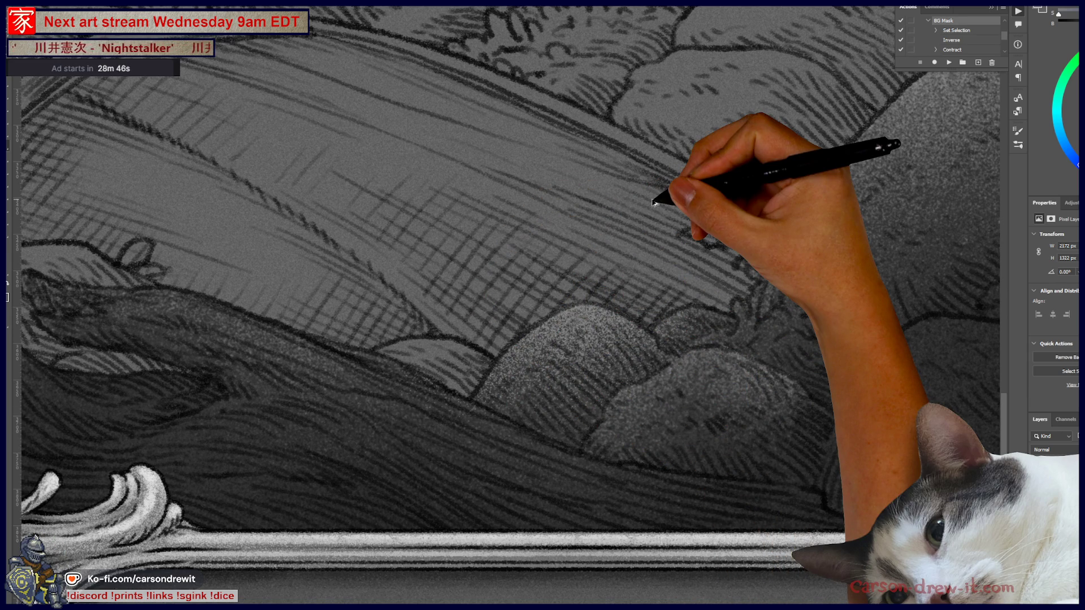
key(ctrl+minus)
key(ctrl+minus)
key(ctrl+minus)
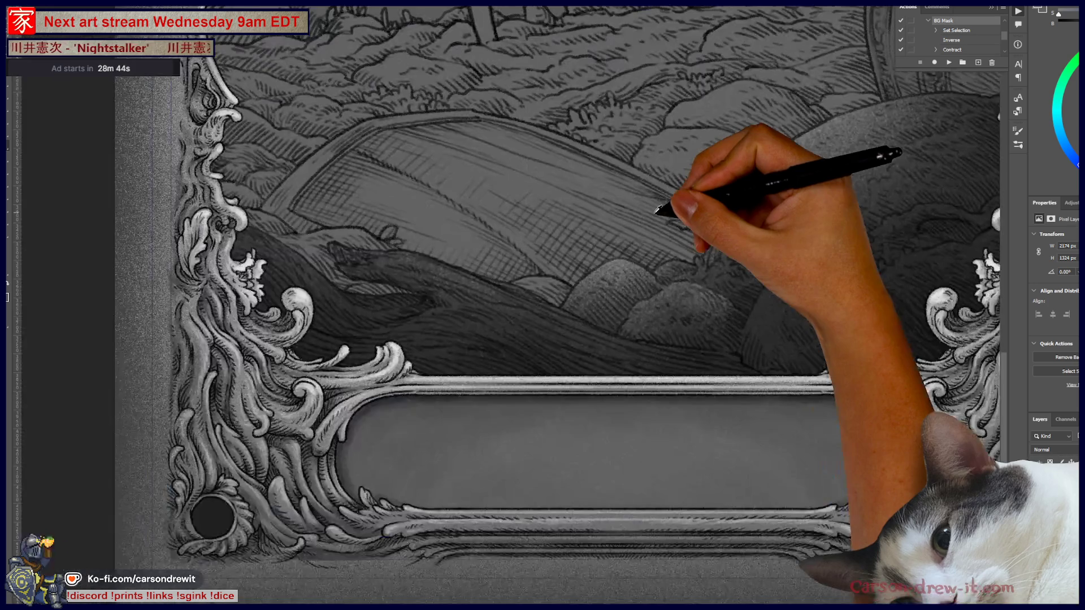
drag(698, 247, 566, 390)
scroll(565, 391, down, 2)
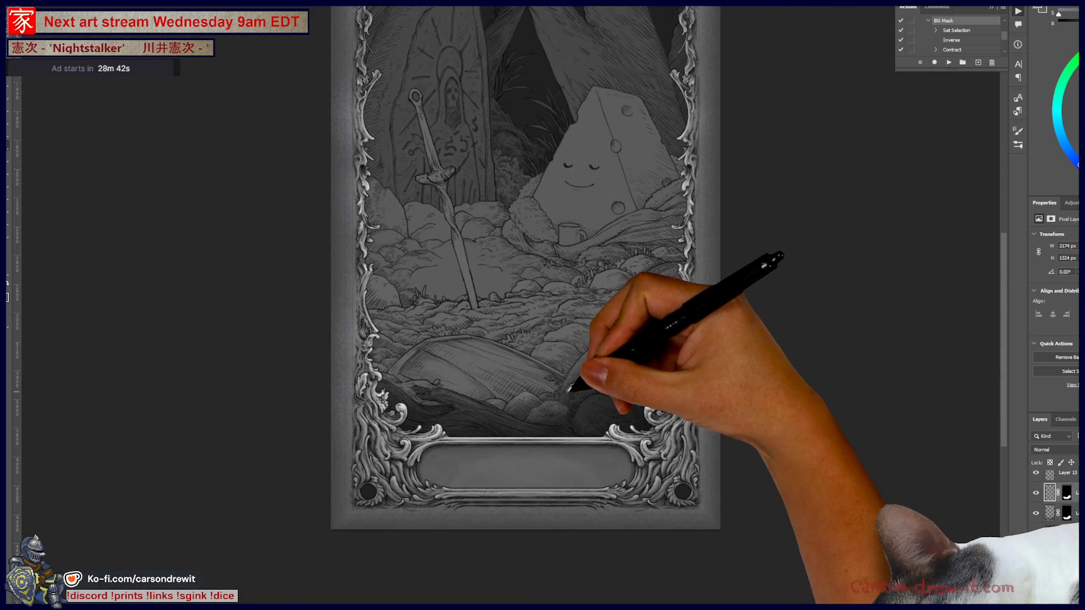
drag(644, 386, 595, 406)
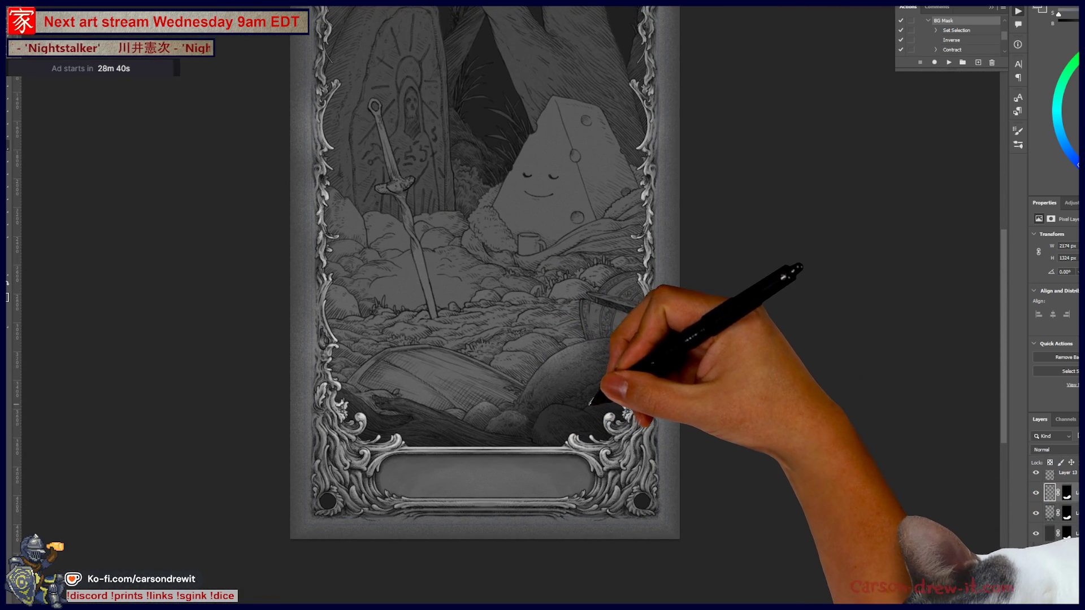
scroll(593, 403, up, 5)
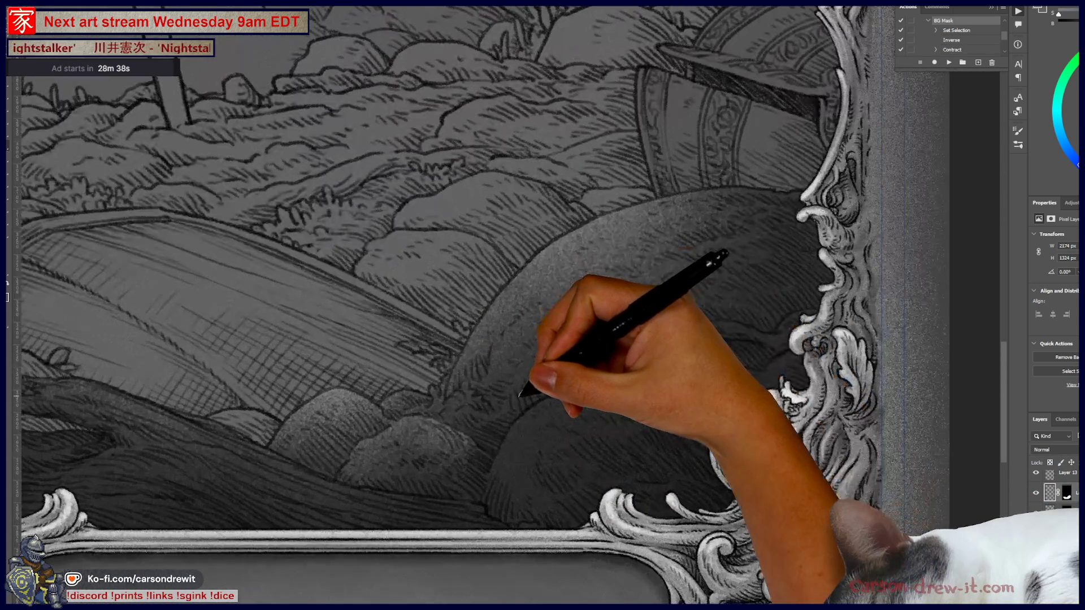
scroll(565, 395, up, 1)
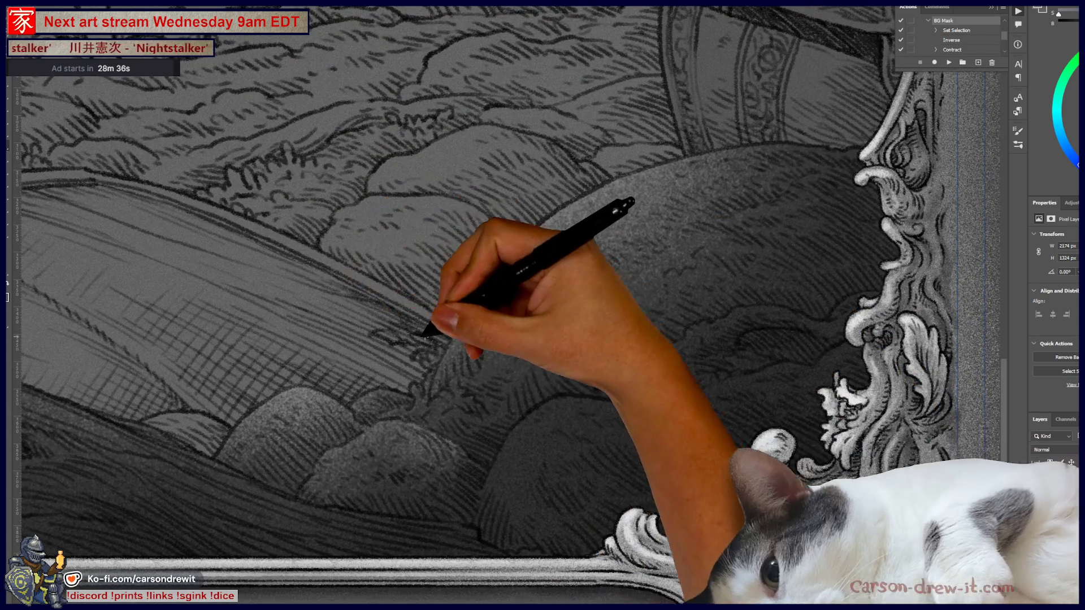
mouse_move(552, 400)
mouse_down()
mouse_move(509, 307)
mouse_move(460, 356)
mouse_move(417, 322)
mouse_move(582, 229)
mouse_move(559, 195)
mouse_move(571, 254)
mouse_move(695, 257)
mouse_move(737, 203)
mouse_move(788, 90)
mouse_move(770, 193)
mouse_move(710, 116)
mouse_move(792, 250)
mouse_move(543, 203)
mouse_up()
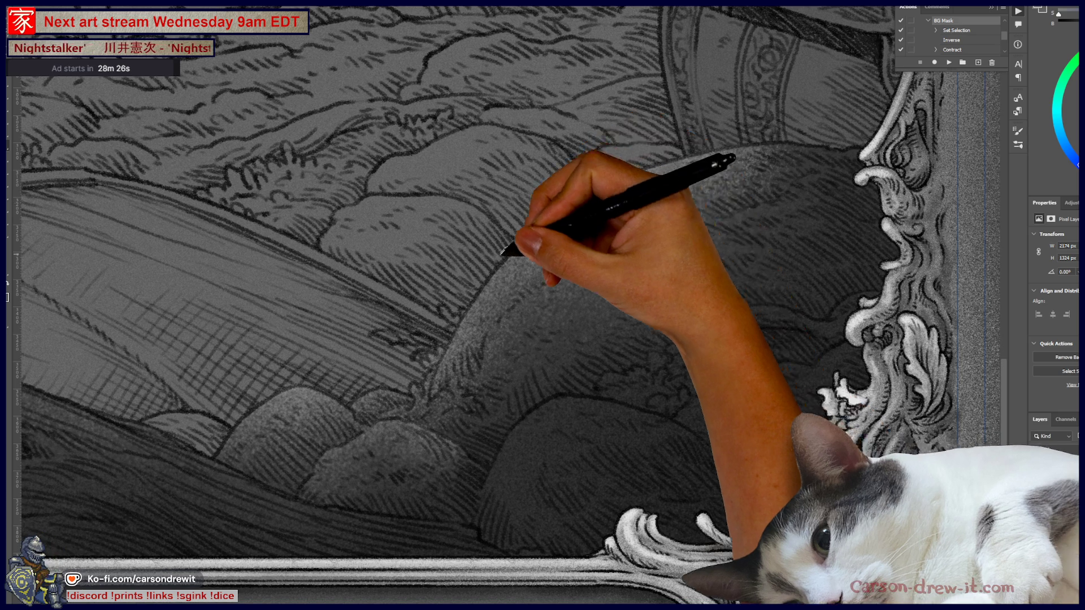
key(ctrl+minus)
key(ctrl+minus)
key(ctrl+minus)
key(ctrl+minus)
key(ctrl+minus)
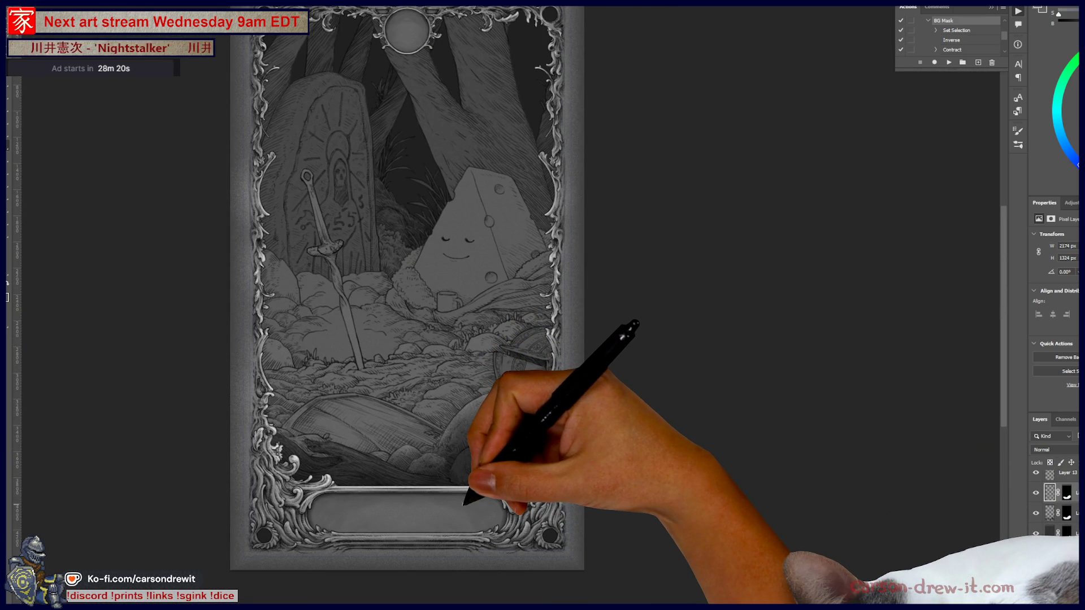
scroll(464, 503, up, 10)
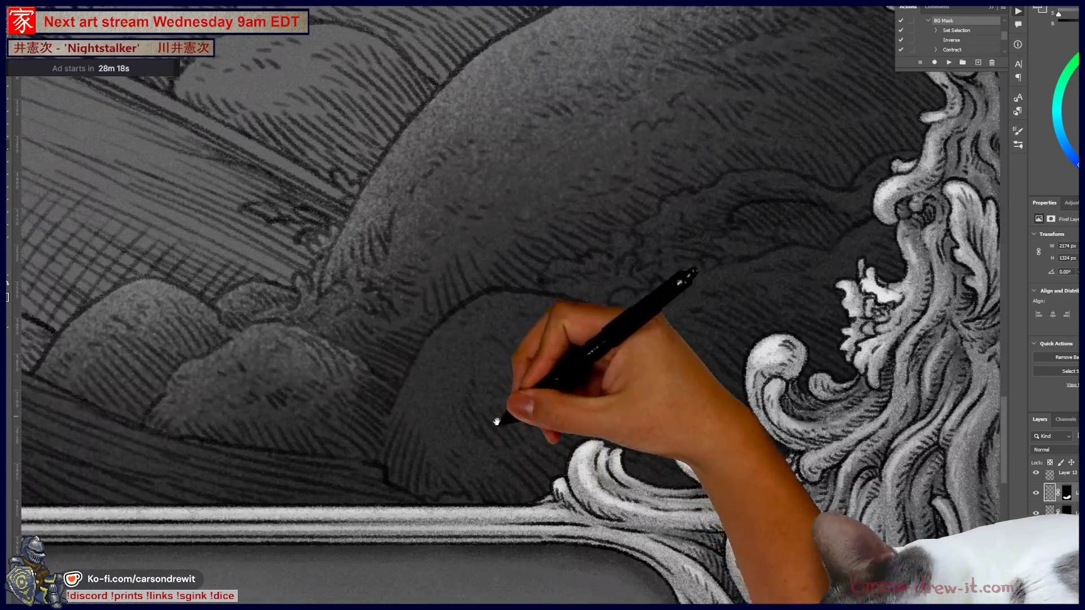
Lasso-select the dark lower-right rock, adding area along the frame's wave edge
drag(497, 422, 508, 454)
scroll(516, 448, up, 5)
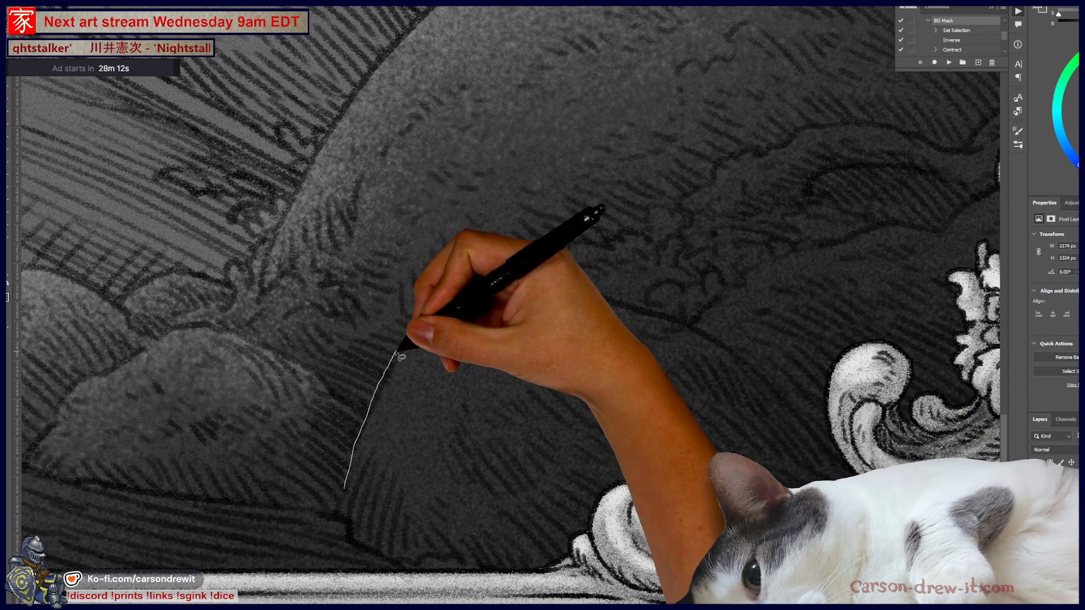
mouse_move(343, 479)
mouse_down()
mouse_move(402, 359)
mouse_move(477, 287)
mouse_move(508, 283)
mouse_move(672, 319)
mouse_move(757, 373)
mouse_move(799, 458)
mouse_move(436, 586)
mouse_move(346, 489)
mouse_move(375, 537)
mouse_move(431, 586)
mouse_move(331, 520)
mouse_move(412, 585)
mouse_move(329, 534)
mouse_move(409, 564)
mouse_move(432, 557)
mouse_move(565, 576)
mouse_move(401, 551)
mouse_move(496, 594)
mouse_move(432, 596)
mouse_up()
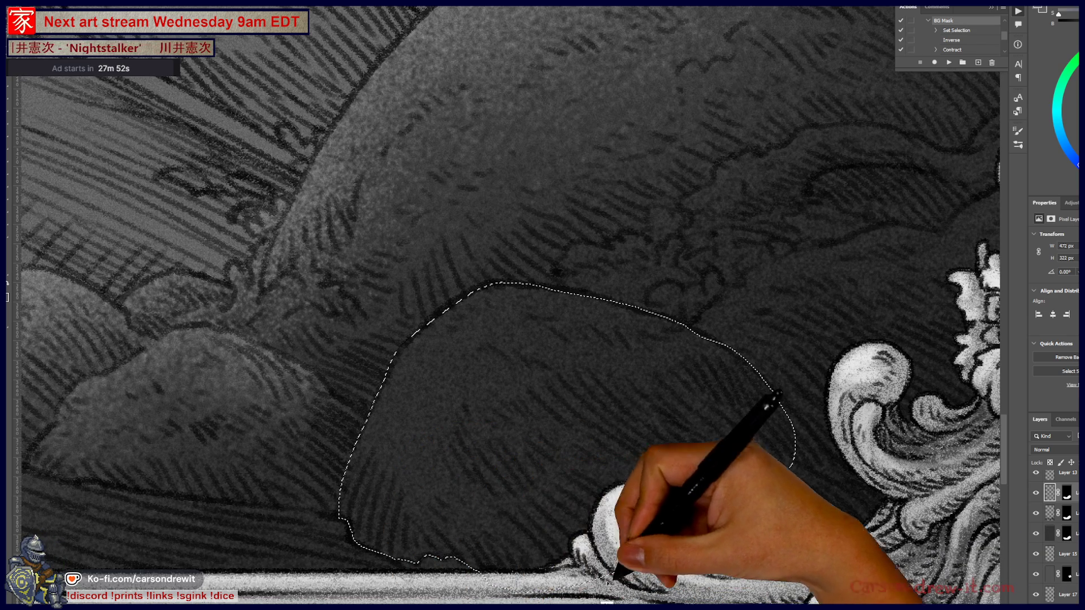
drag(658, 398, 391, 502)
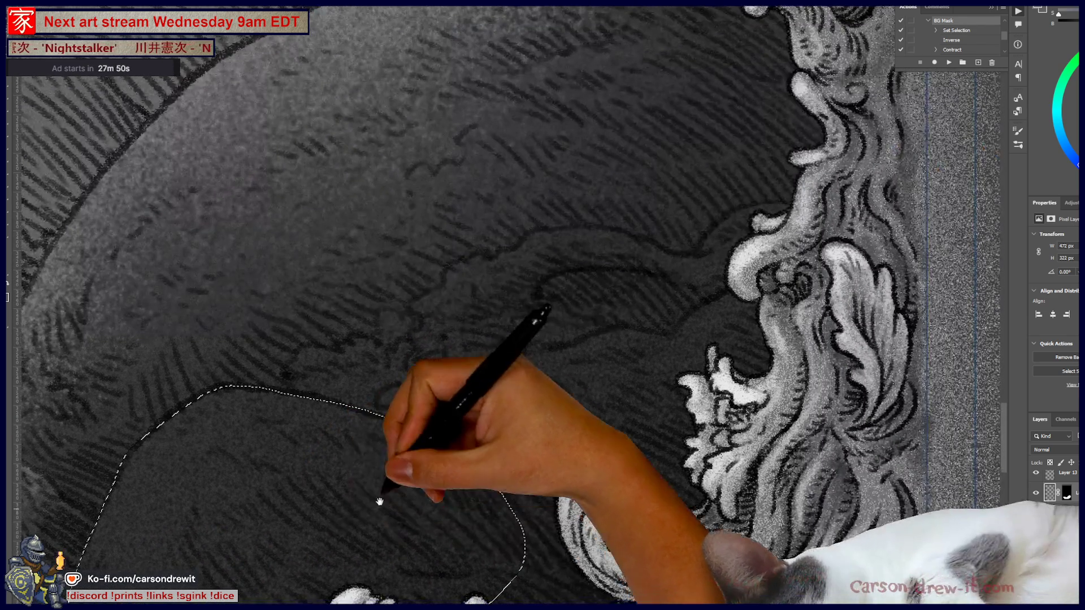
mouse_move(416, 442)
mouse_down()
mouse_move(408, 456)
mouse_move(403, 435)
mouse_move(500, 362)
mouse_move(660, 335)
mouse_move(764, 286)
mouse_move(861, 392)
mouse_up()
mouse_move(550, 596)
mouse_down()
mouse_move(625, 416)
mouse_move(362, 500)
mouse_move(748, 416)
mouse_up()
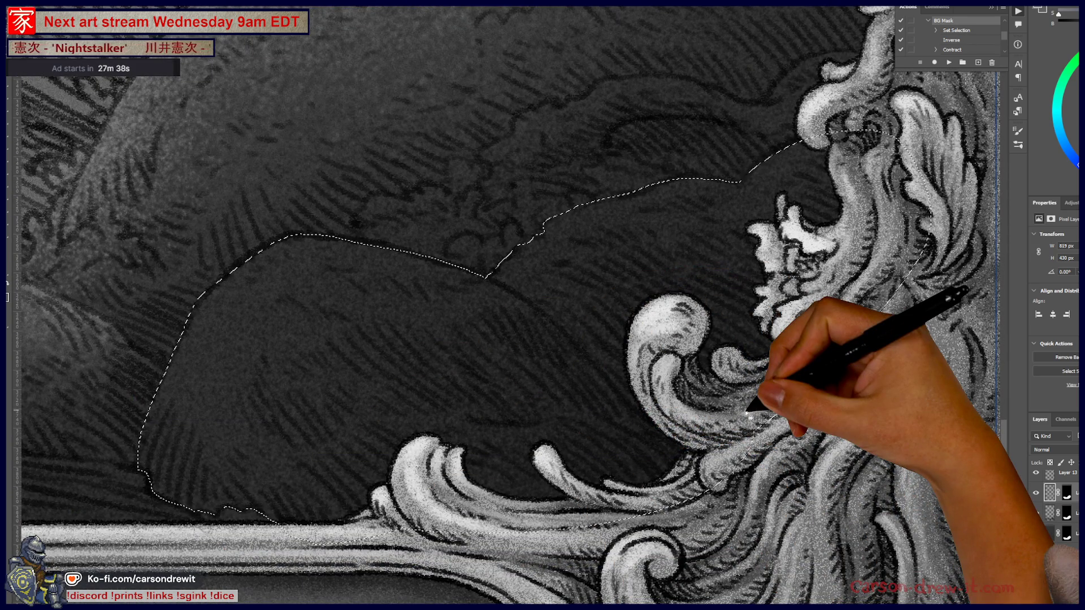
drag(543, 359, 628, 462)
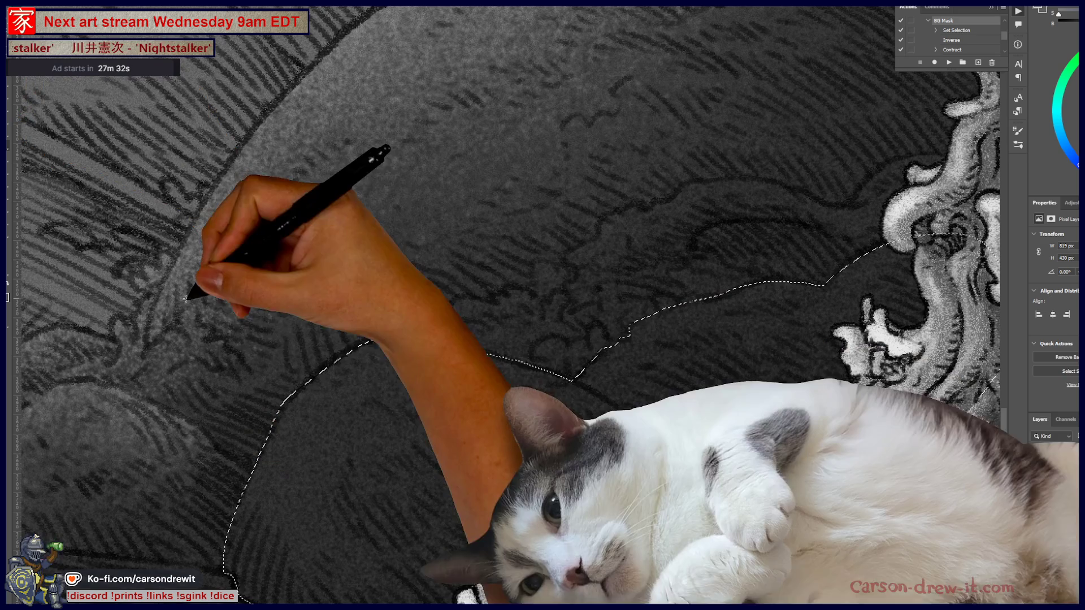
Stipple light speckles along the selected rock's top edge, then zoom out to check it
mouse_move(328, 441)
mouse_down()
mouse_move(257, 407)
mouse_move(359, 346)
mouse_move(465, 417)
mouse_move(339, 310)
mouse_move(403, 333)
mouse_up()
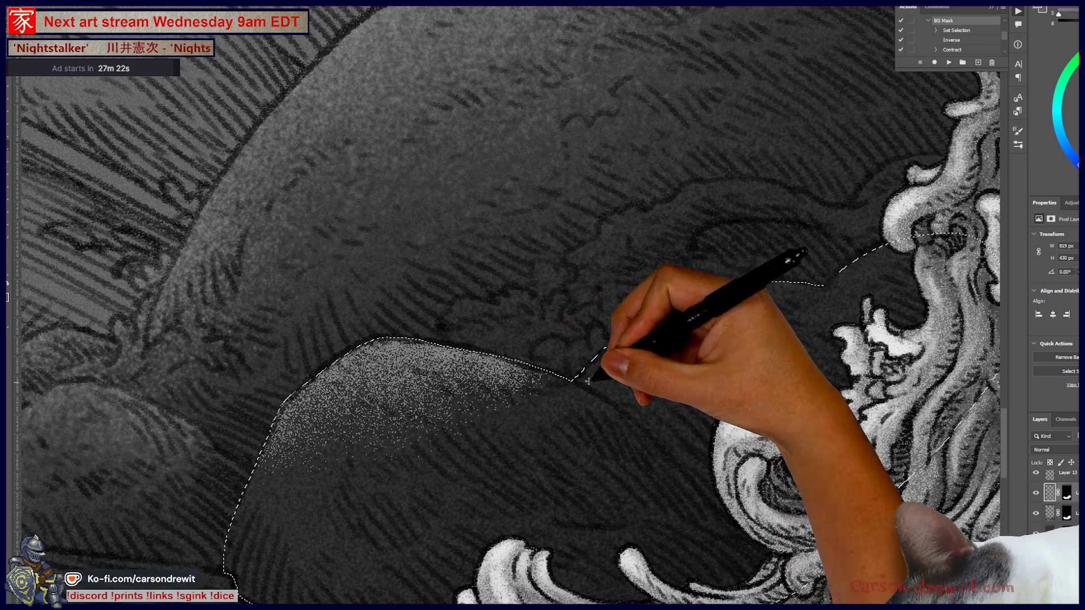
drag(567, 246, 503, 251)
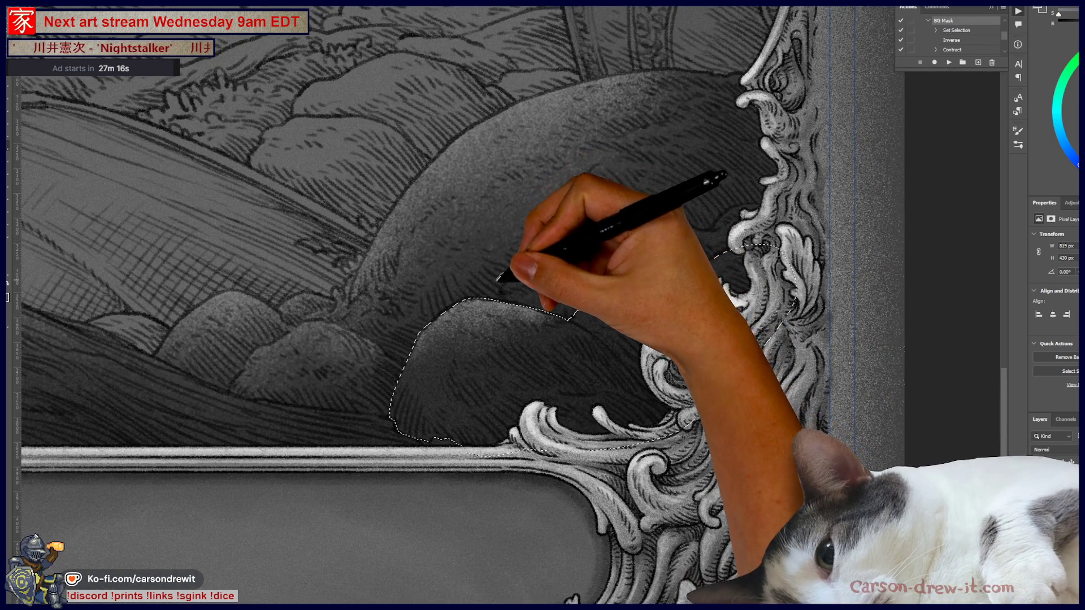
drag(593, 392, 587, 390)
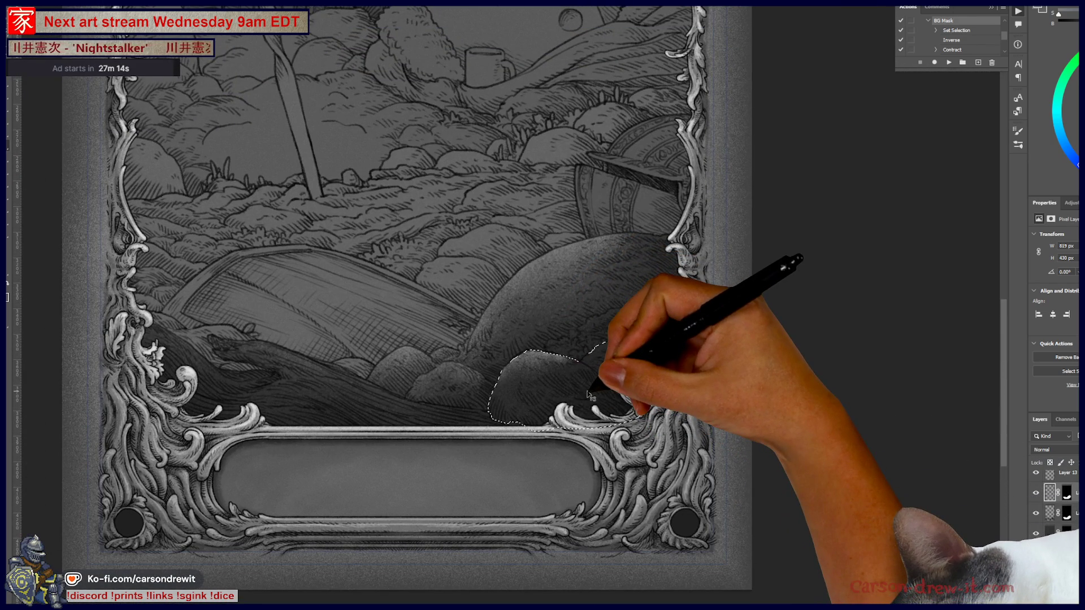
mouse_move(589, 394)
mouse_down()
mouse_move(622, 412)
mouse_move(588, 440)
mouse_move(577, 381)
mouse_move(569, 387)
mouse_up()
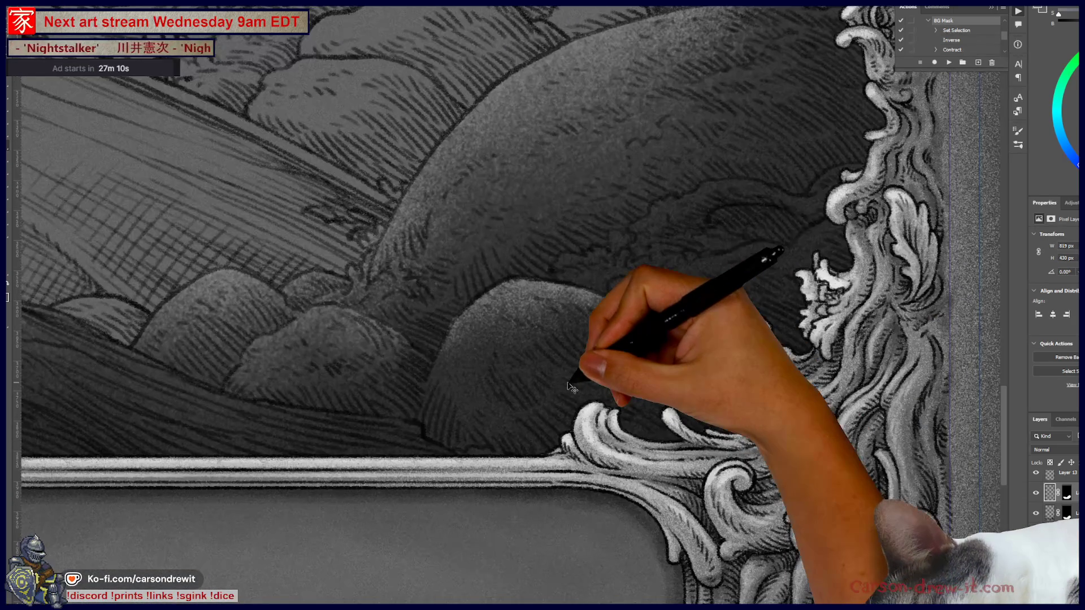
Apply a Hue/Saturation adjustment with Lightness -24 to the selected rock
key(ctrl+u)
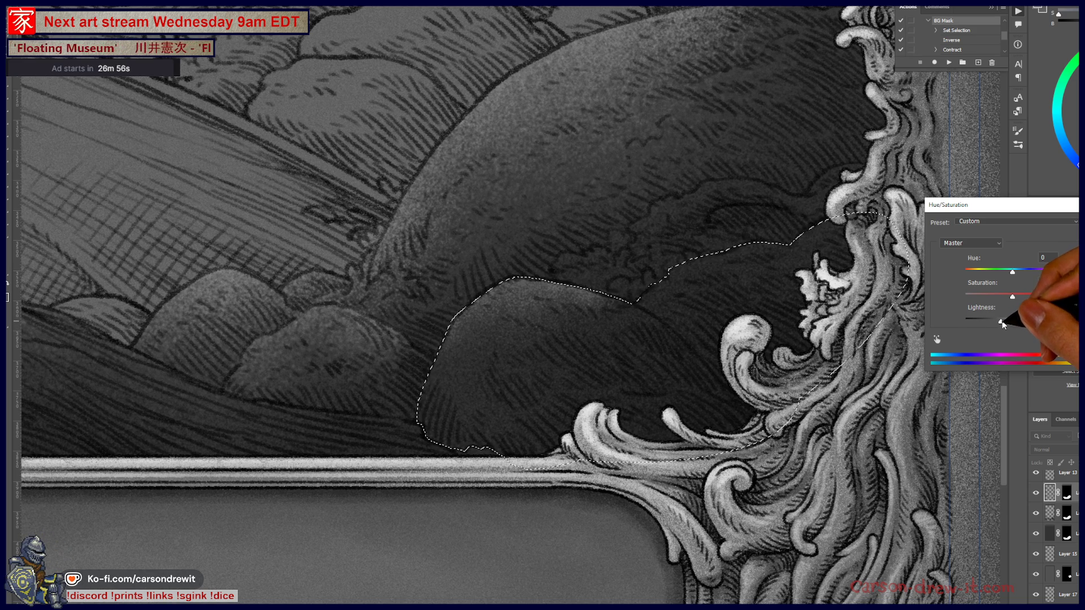
key(Return)
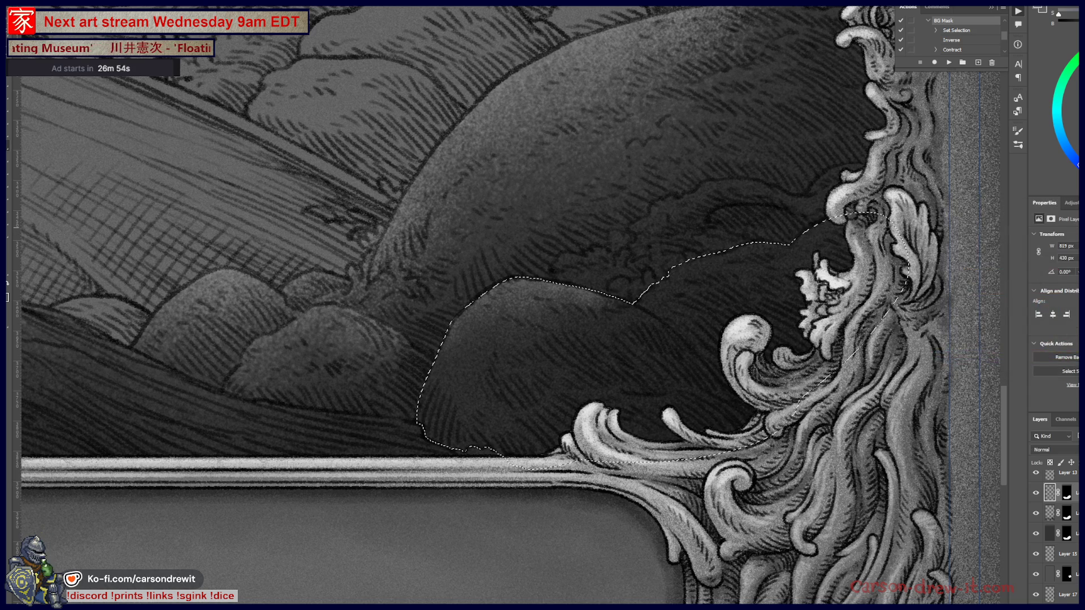
scroll(706, 430, down, 5)
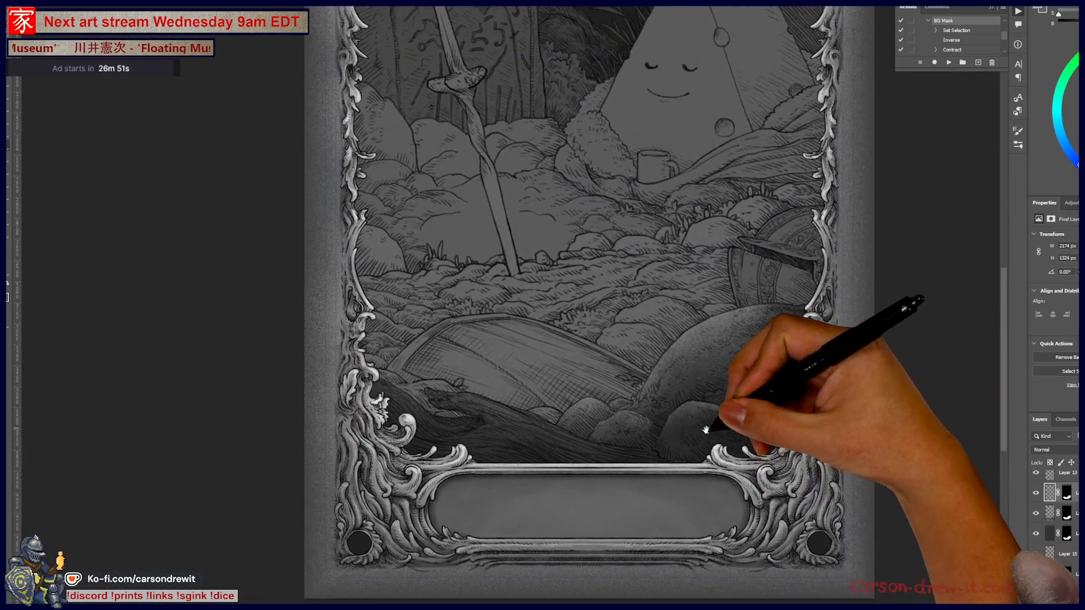
drag(706, 430, 720, 464)
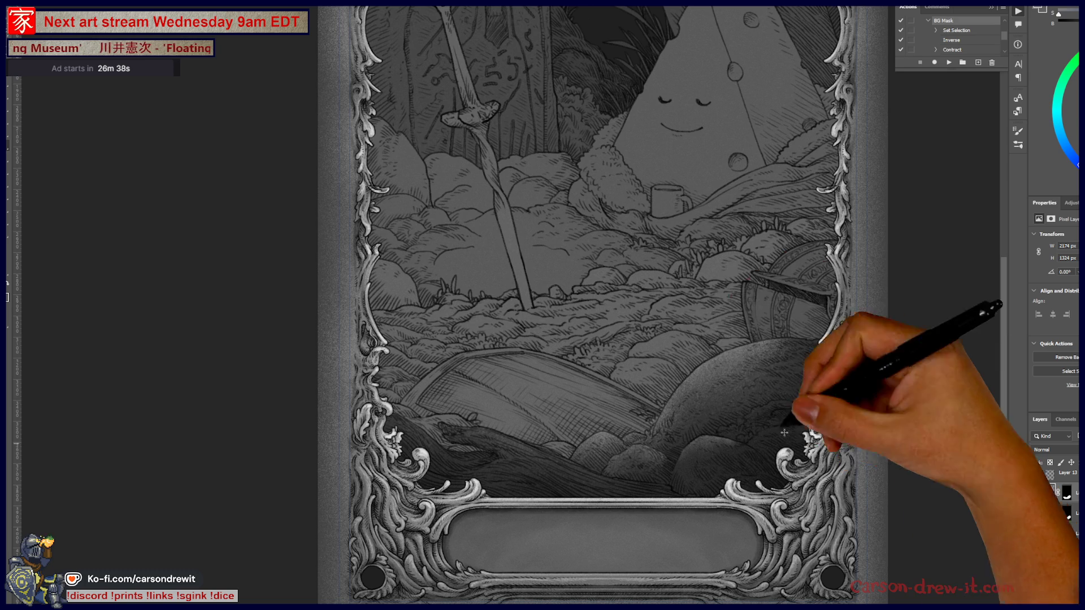
scroll(637, 431, up, 3)
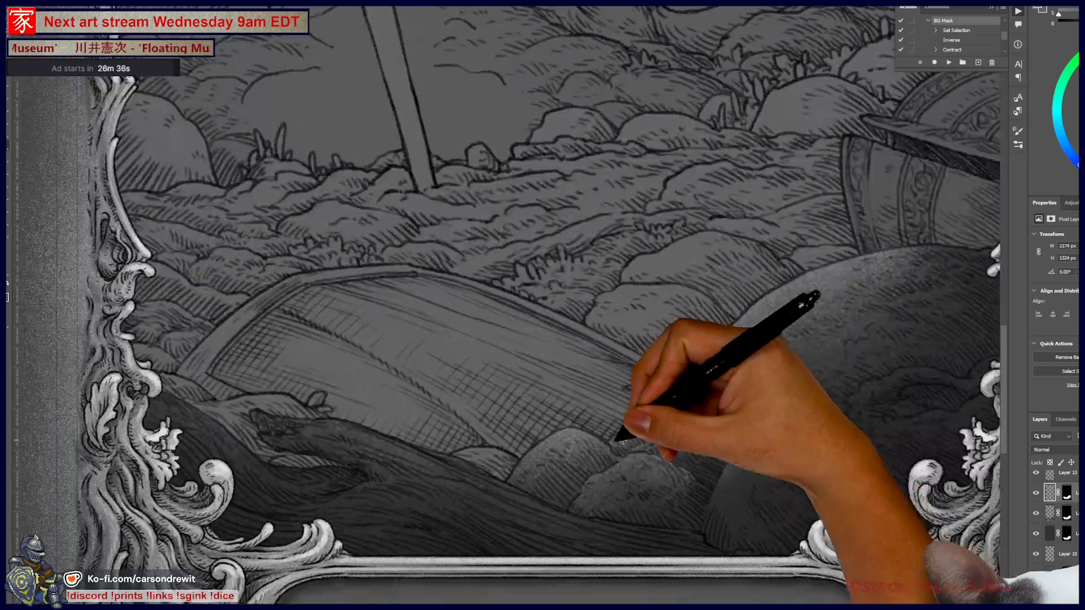
scroll(636, 438, up, 2)
scroll(718, 447, down, 4)
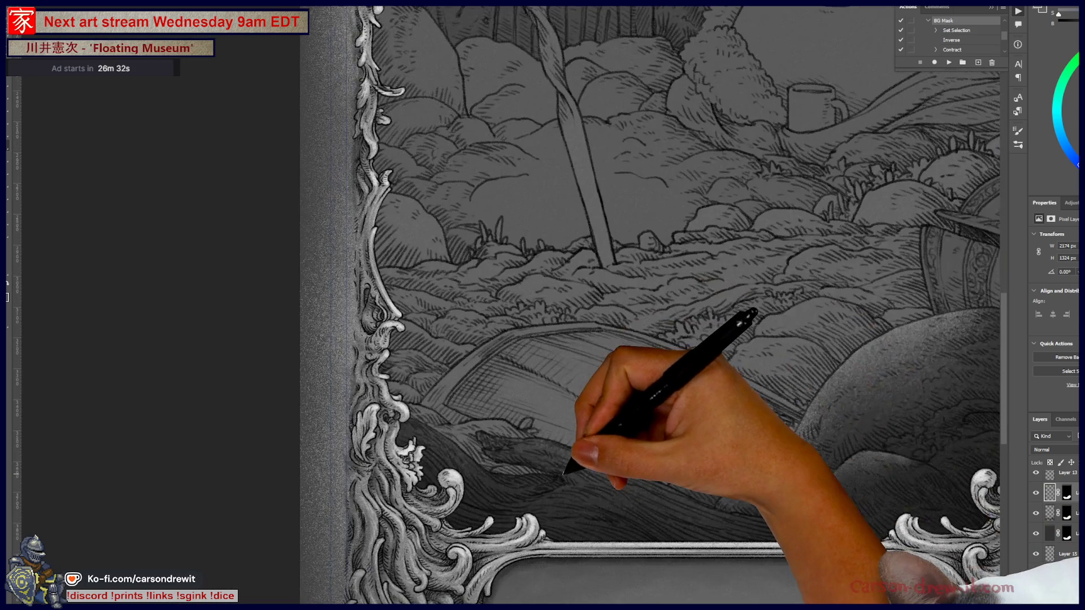
scroll(610, 436, up, 1)
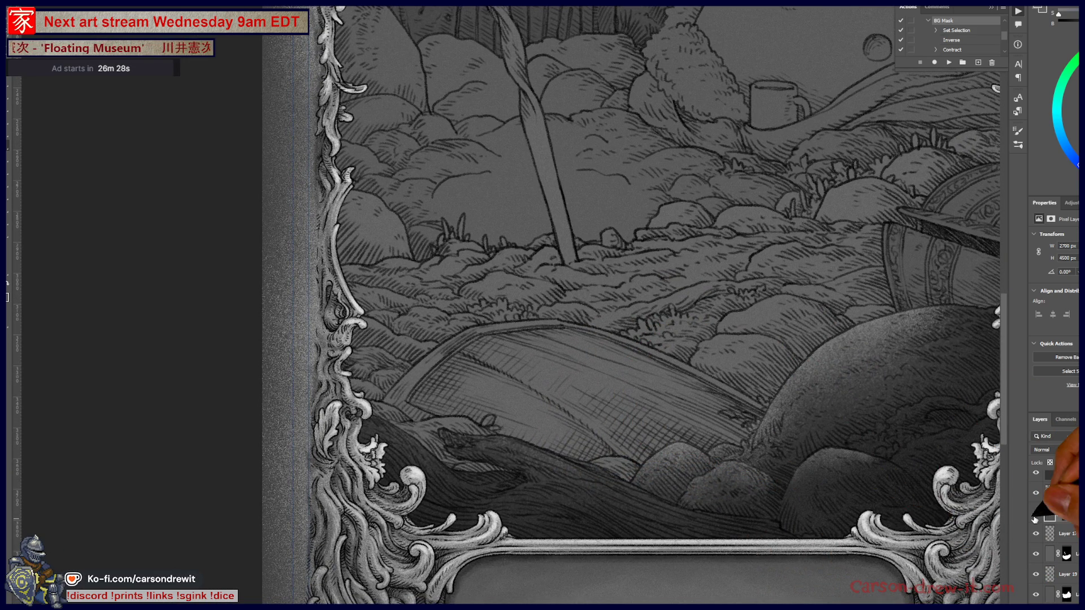
drag(870, 415, 610, 509)
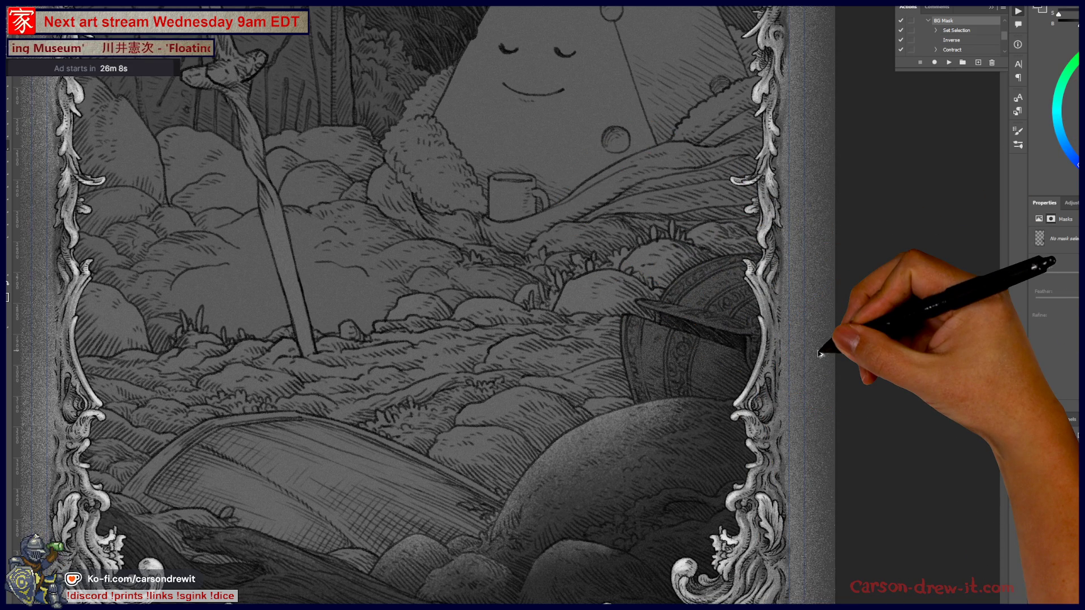
key(ctrl+0)
mouse_move(690, 412)
mouse_down()
mouse_move(845, 335)
mouse_move(788, 360)
mouse_move(745, 360)
mouse_up()
ctrl+click(731, 350)
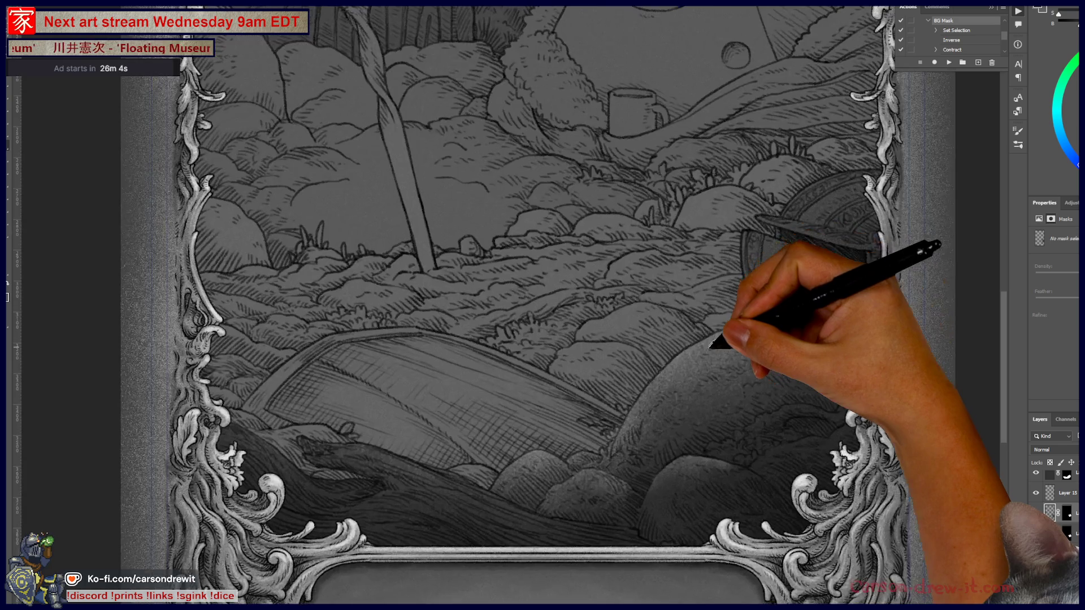
drag(704, 323, 540, 430)
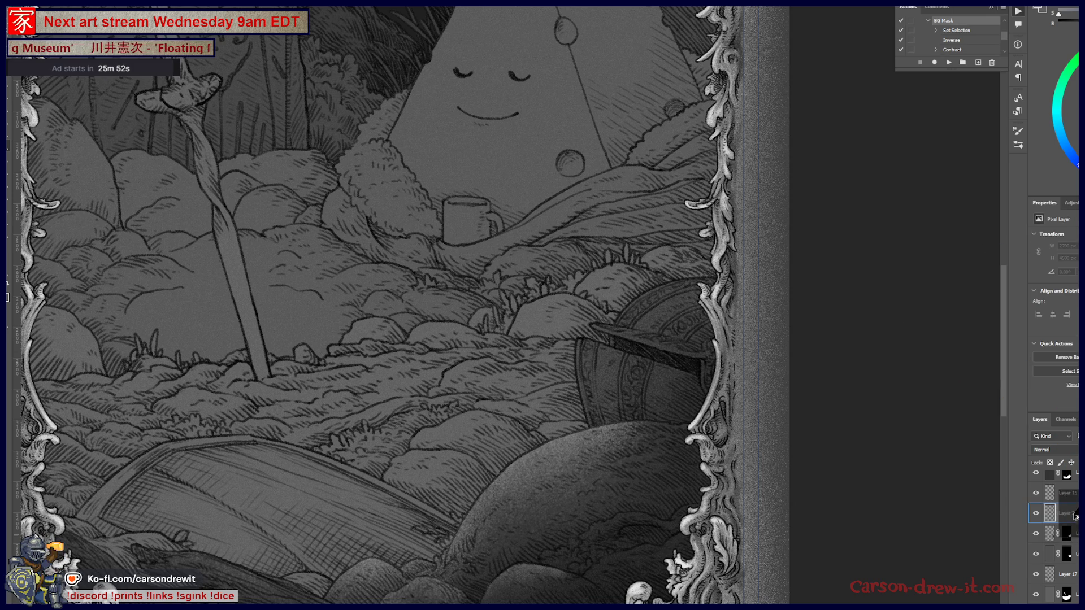
click(1075, 516)
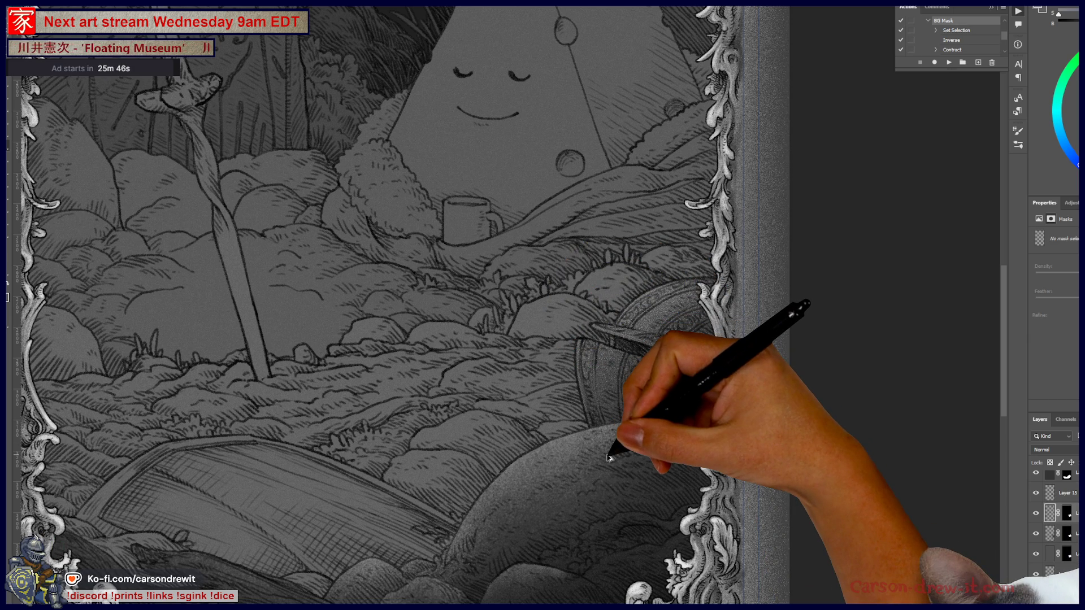
scroll(605, 454, down, 3)
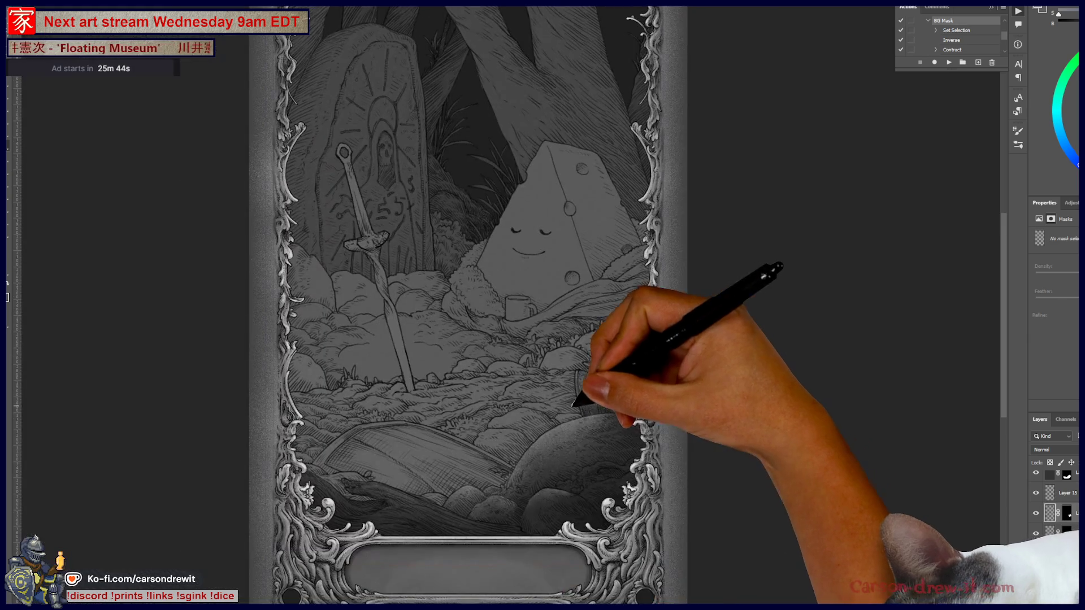
drag(532, 396, 649, 390)
drag(649, 394, 623, 449)
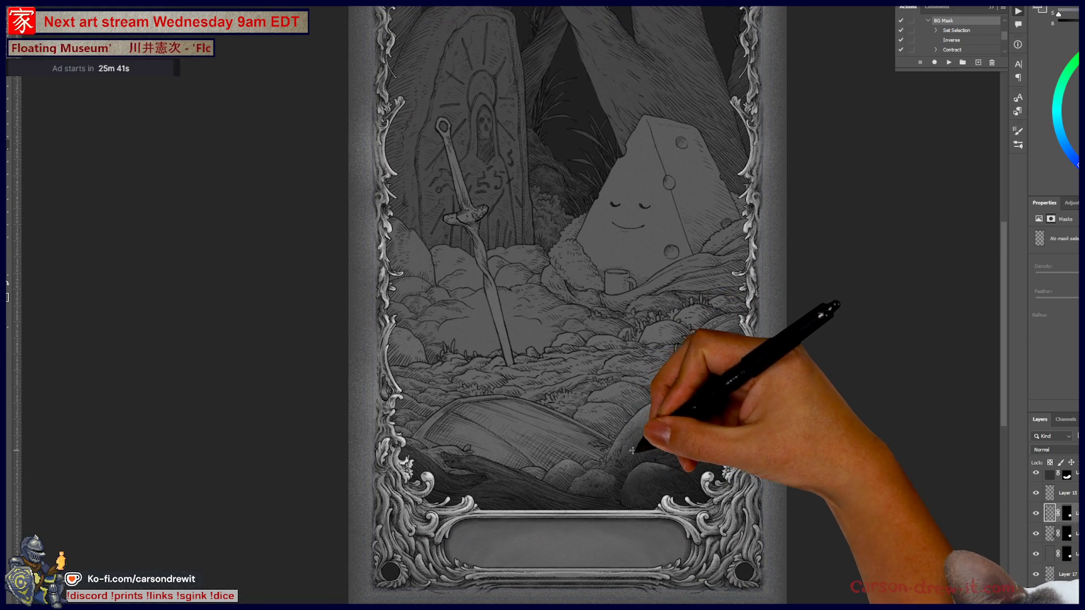
drag(628, 415, 645, 477)
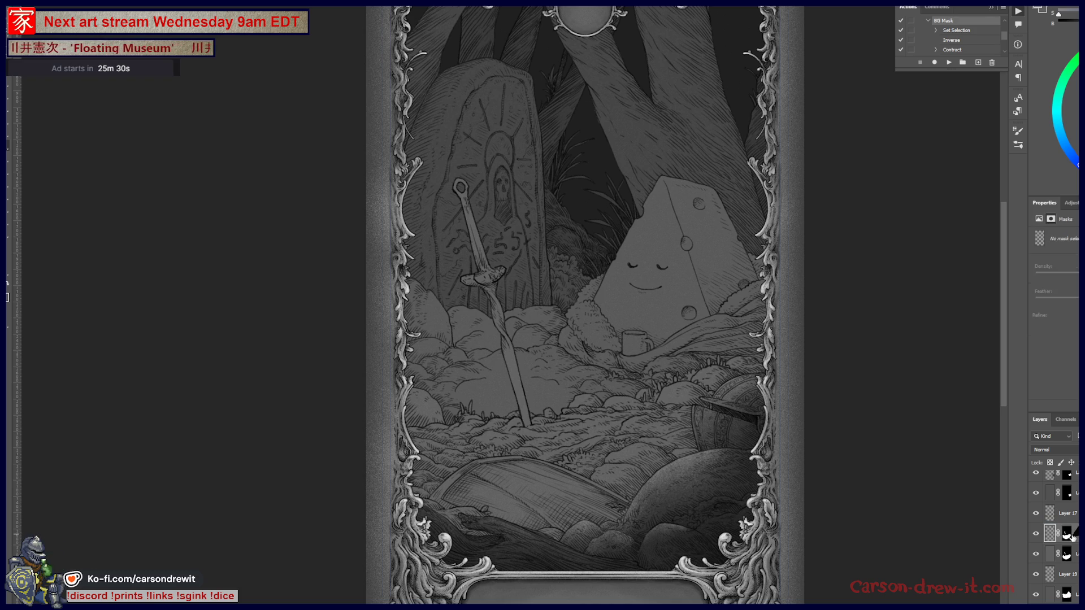
scroll(697, 465, up, 5)
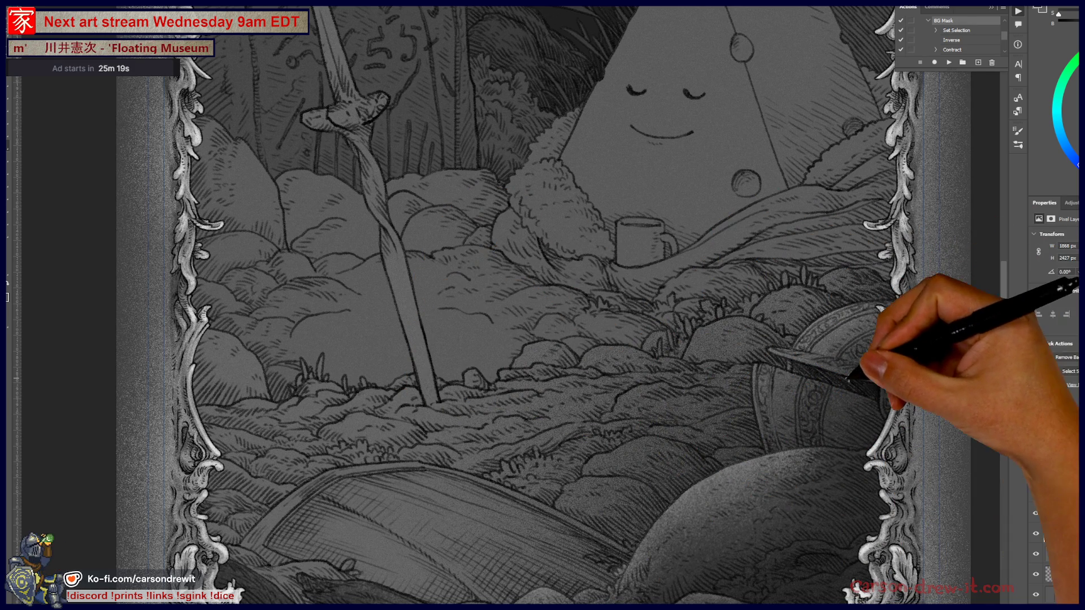
scroll(610, 305, down, 5)
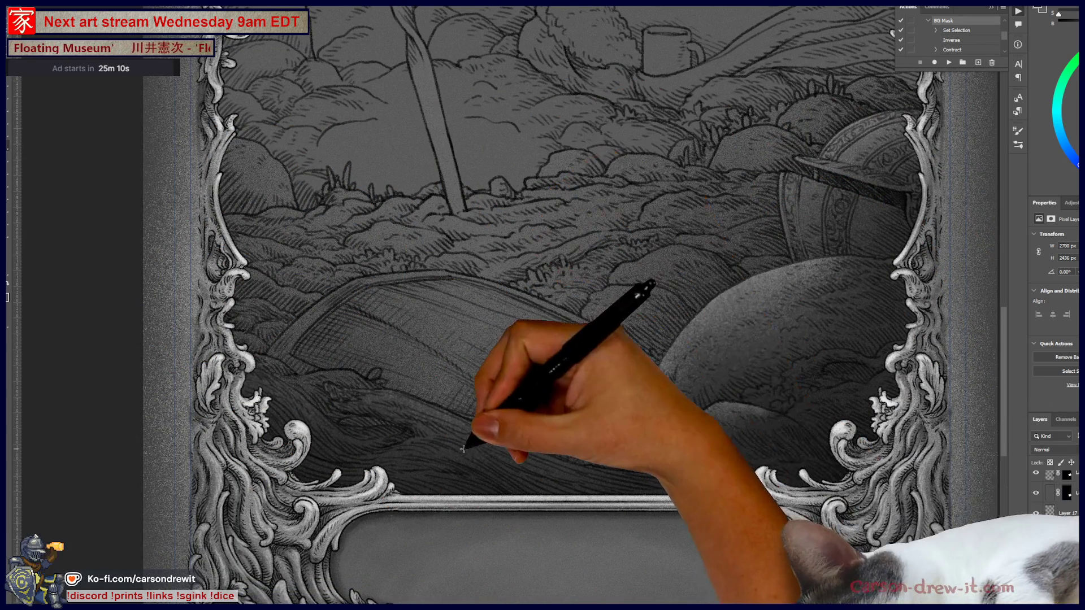
click(685, 428)
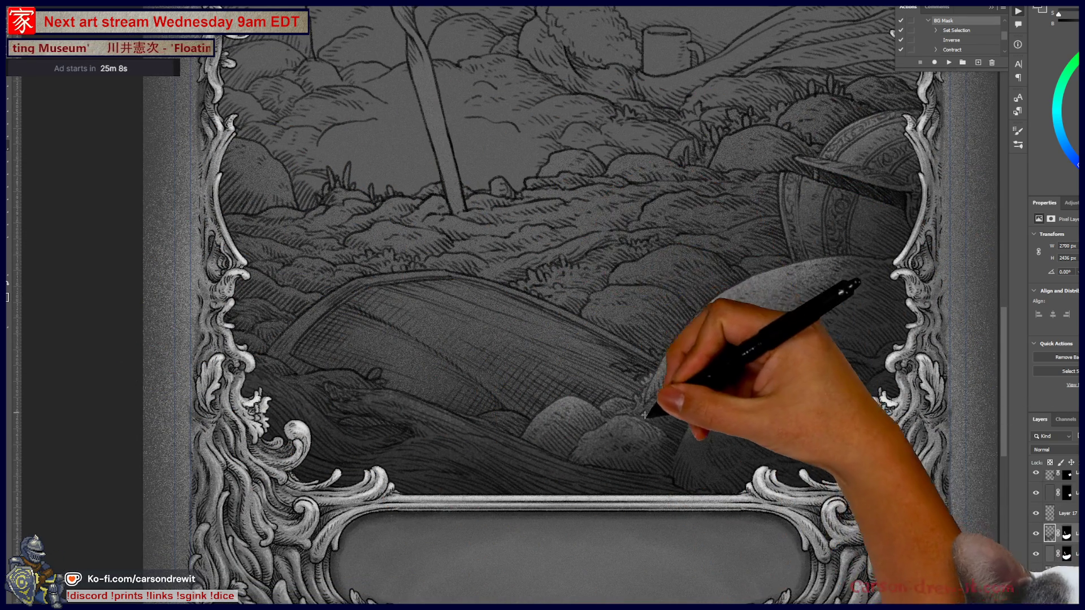
Stipple dark grainy shading down the sword's crossguard and lower blade
key(ctrl+minus)
key(ctrl+minus)
key(ctrl+minus)
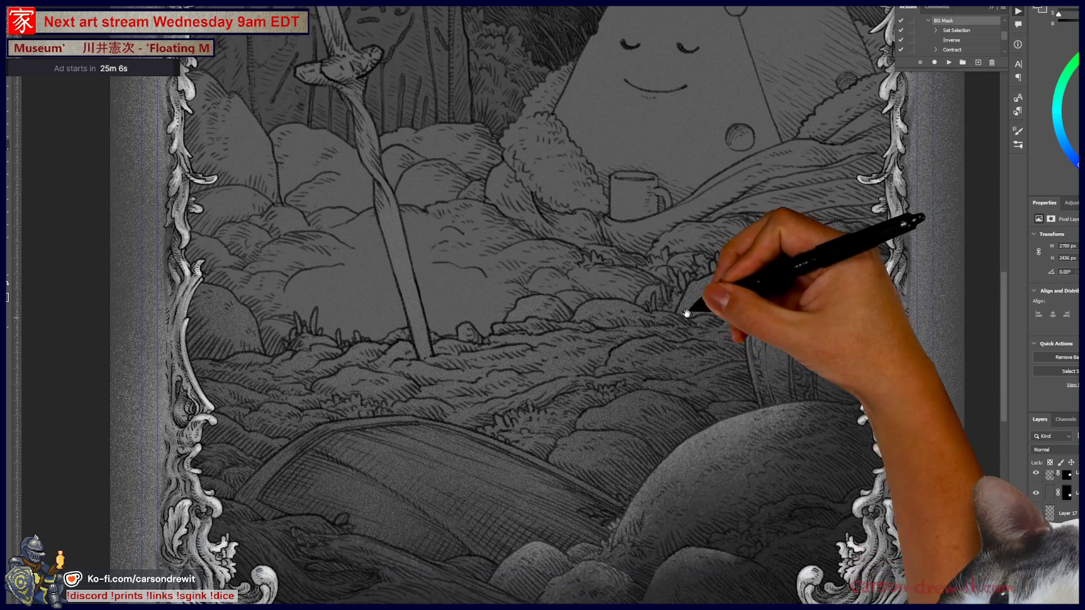
scroll(678, 283, up, 2)
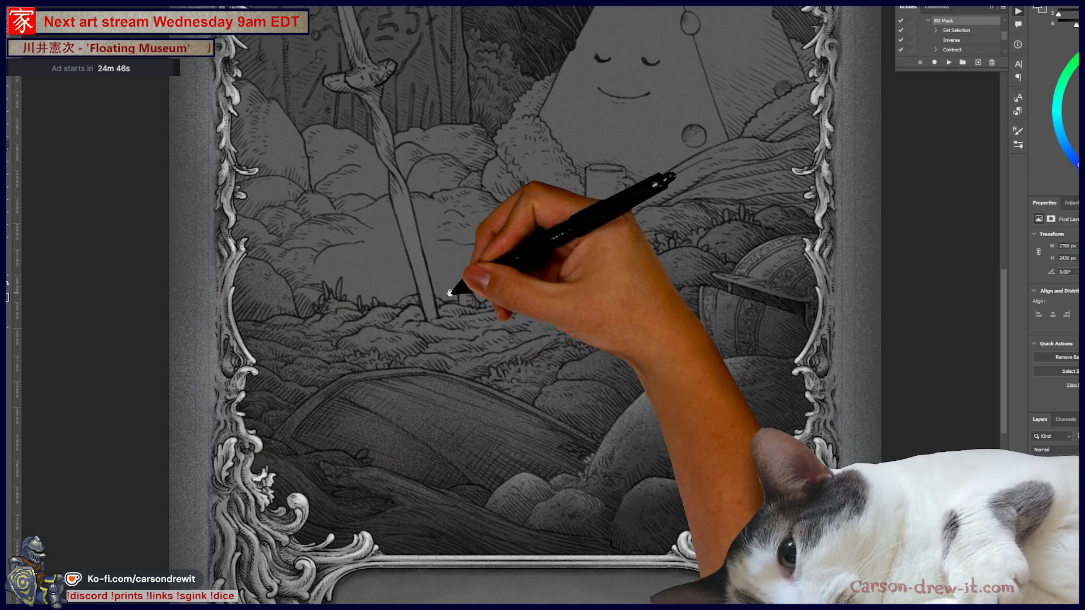
drag(451, 292, 573, 273)
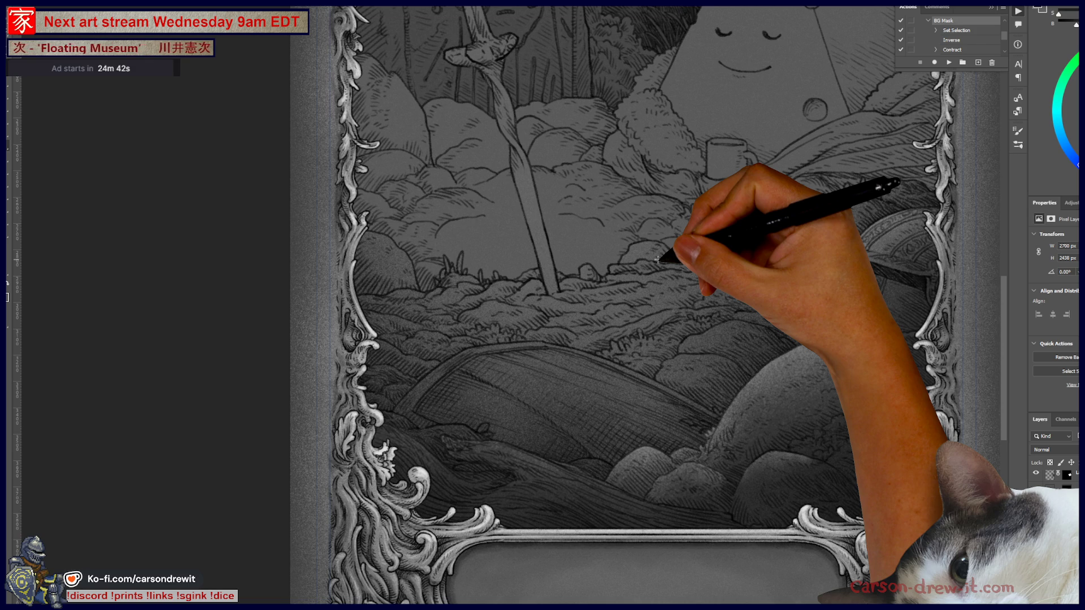
mouse_move(625, 271)
mouse_down()
mouse_move(600, 291)
mouse_move(623, 295)
mouse_up()
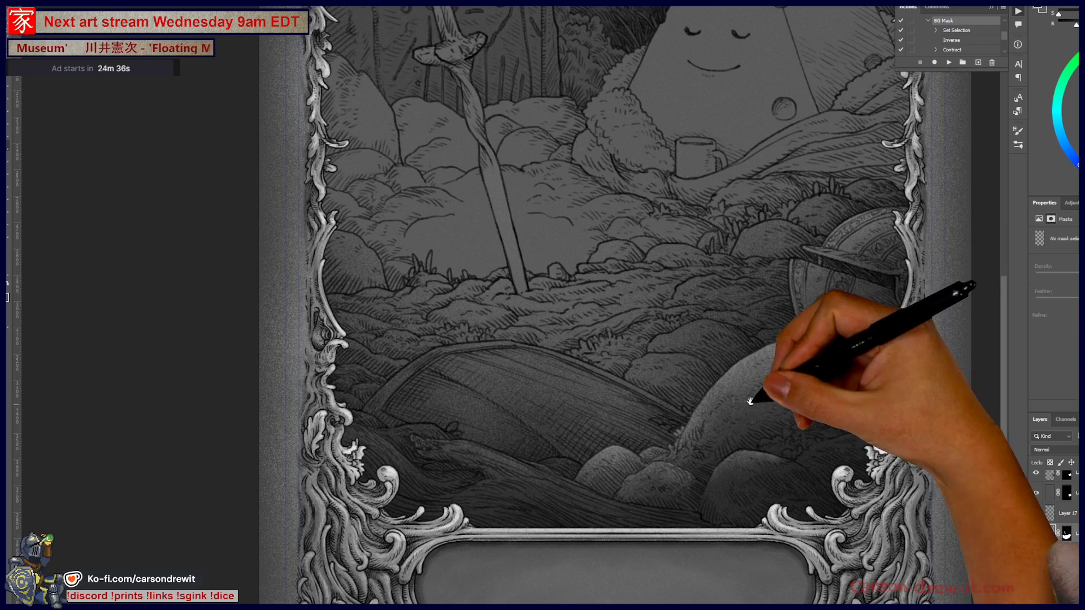
drag(565, 282, 576, 396)
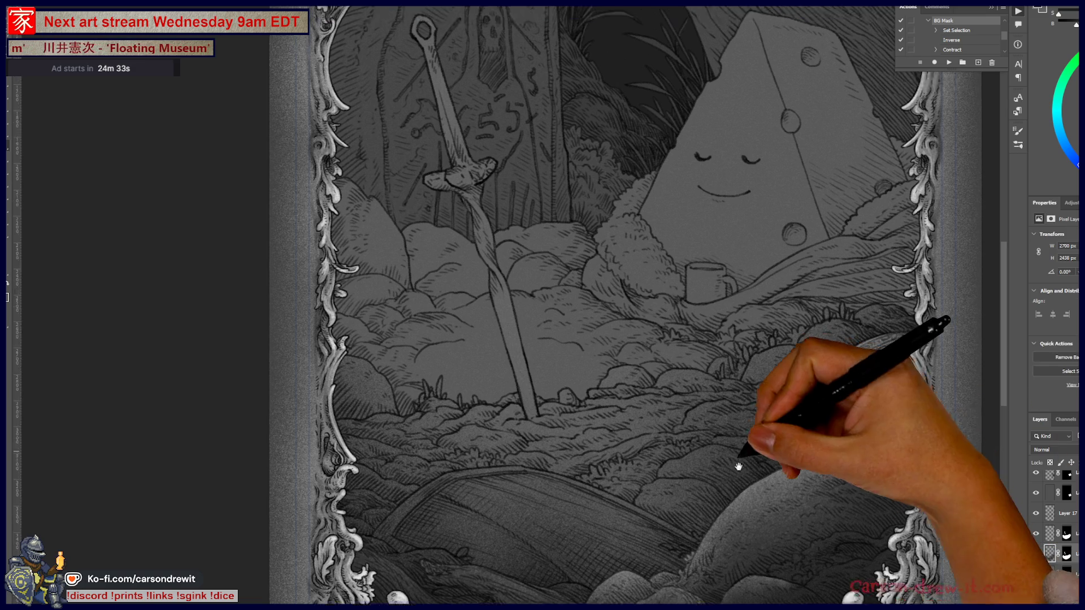
drag(737, 454, 633, 368)
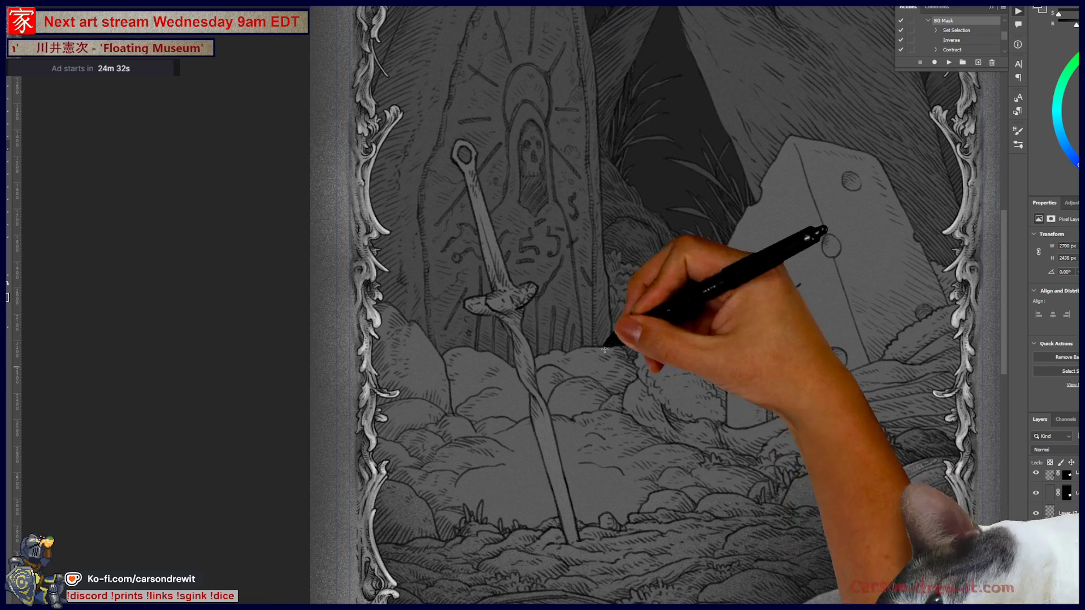
click(501, 111)
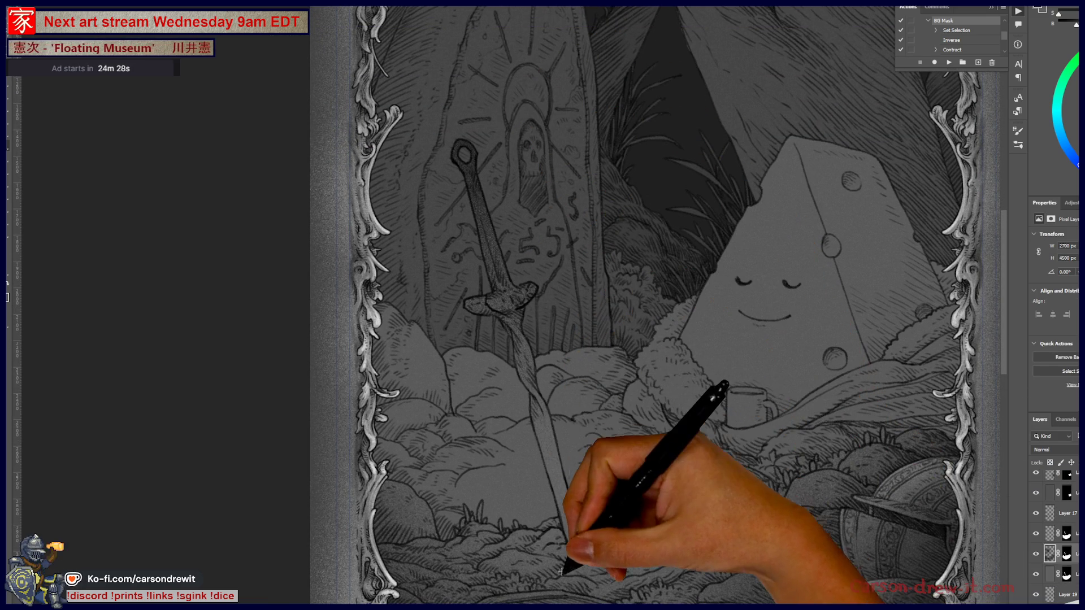
drag(443, 332, 573, 547)
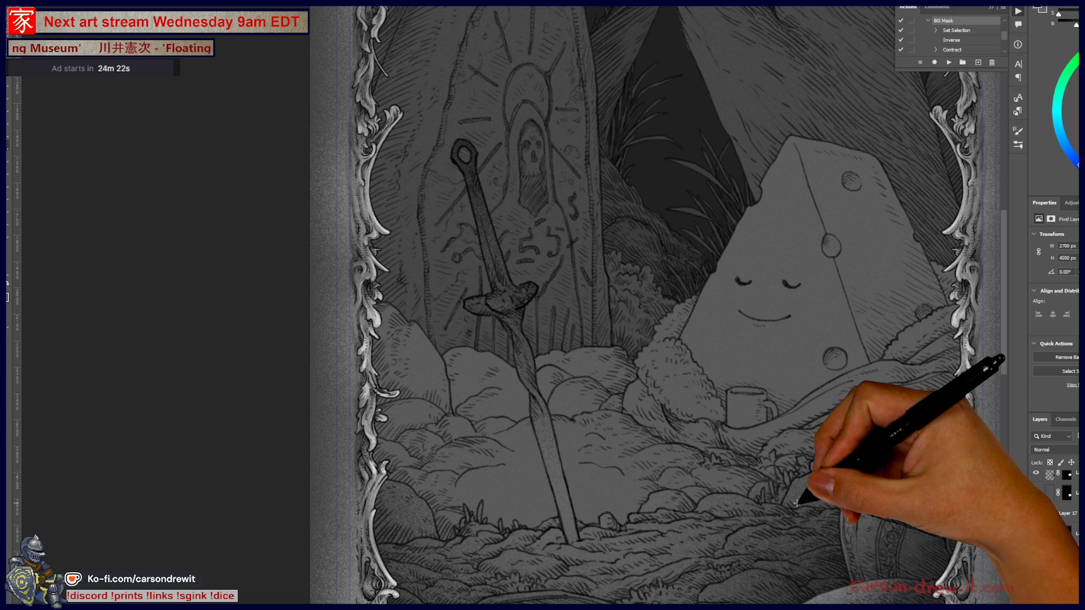
key(ctrl+plus)
scroll(545, 444, down, 1)
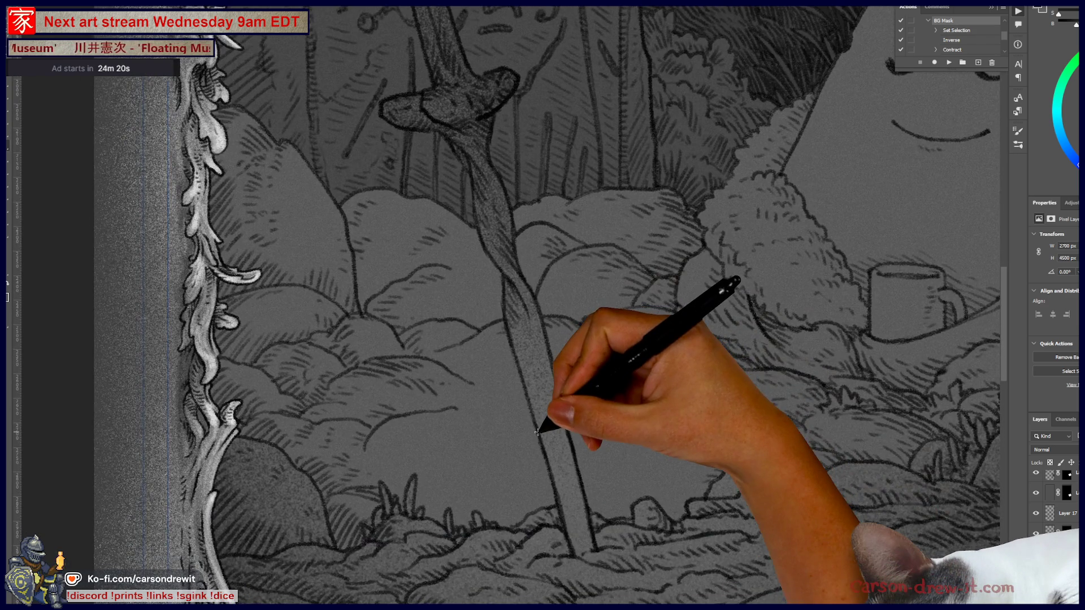
key(ctrl+minus)
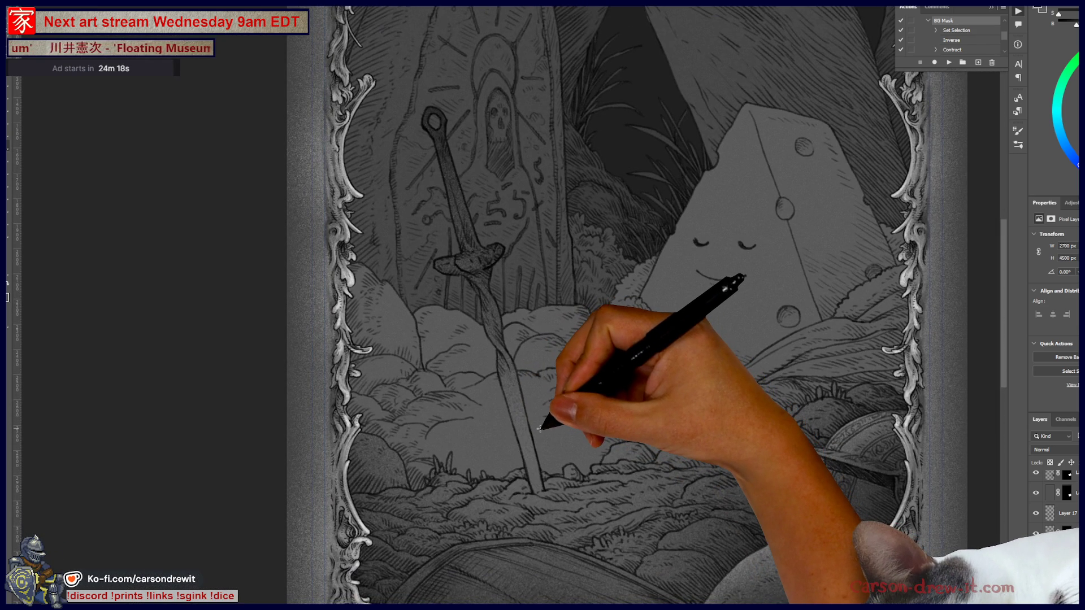
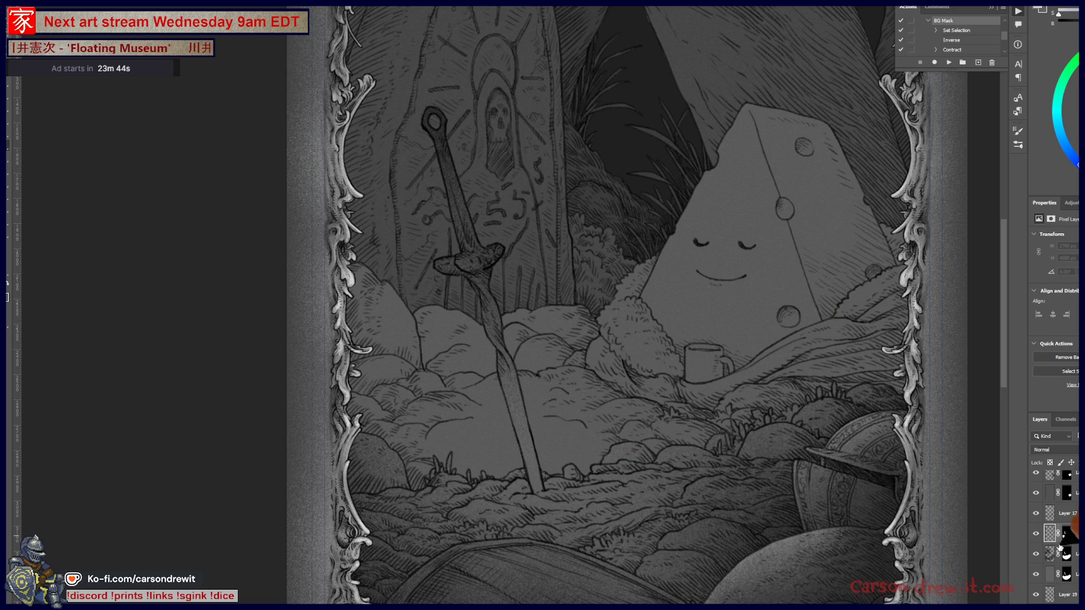
Brighten the ground at the sword's base and glow the crossguard, undoing the last stroke
click(565, 469)
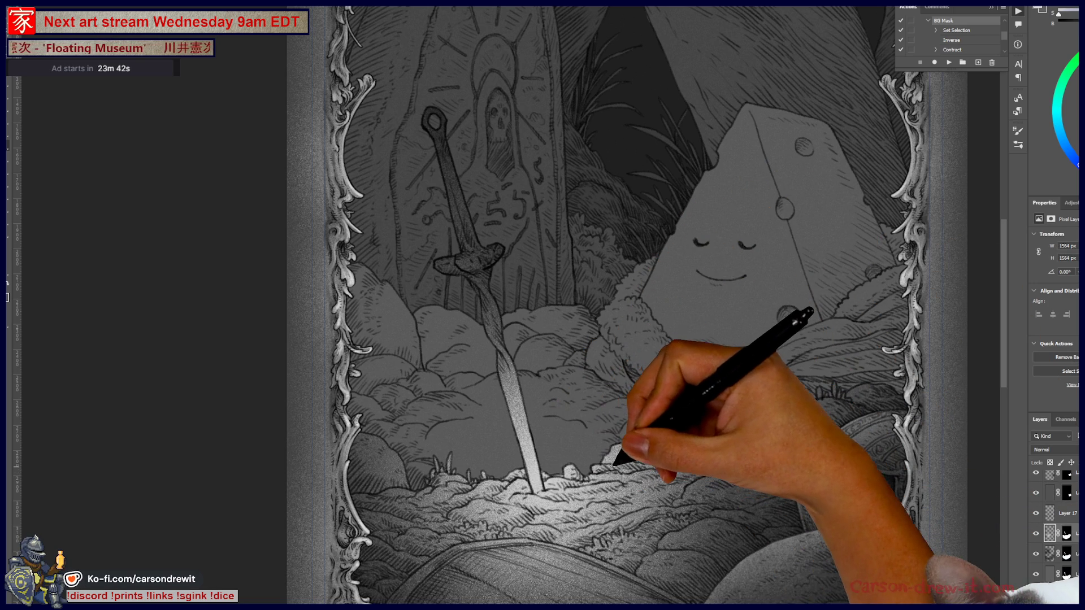
scroll(613, 466, down, 3)
scroll(577, 312, up, 3)
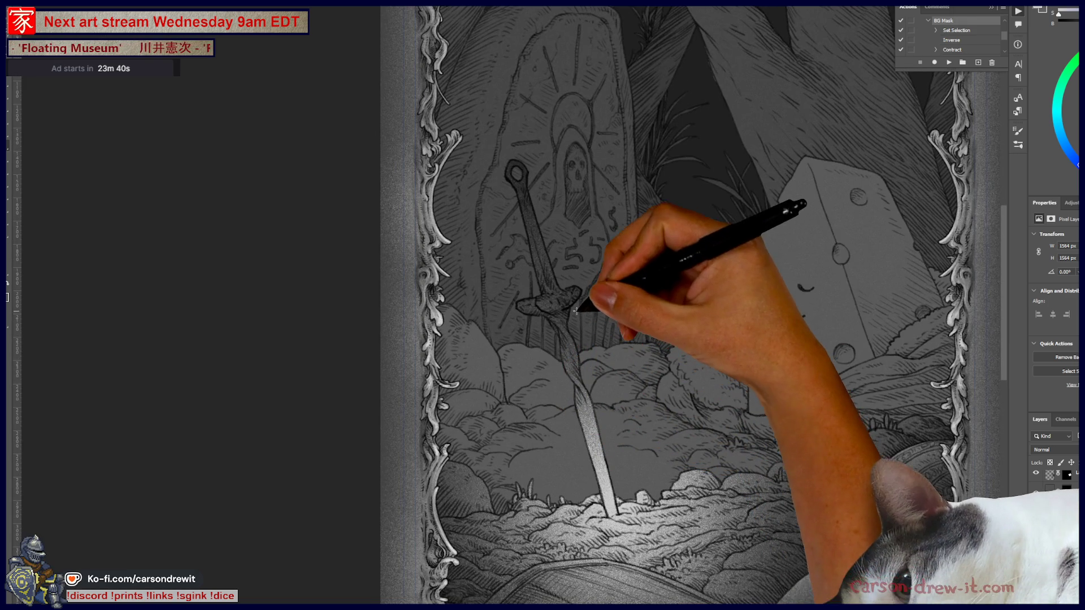
drag(568, 294, 537, 308)
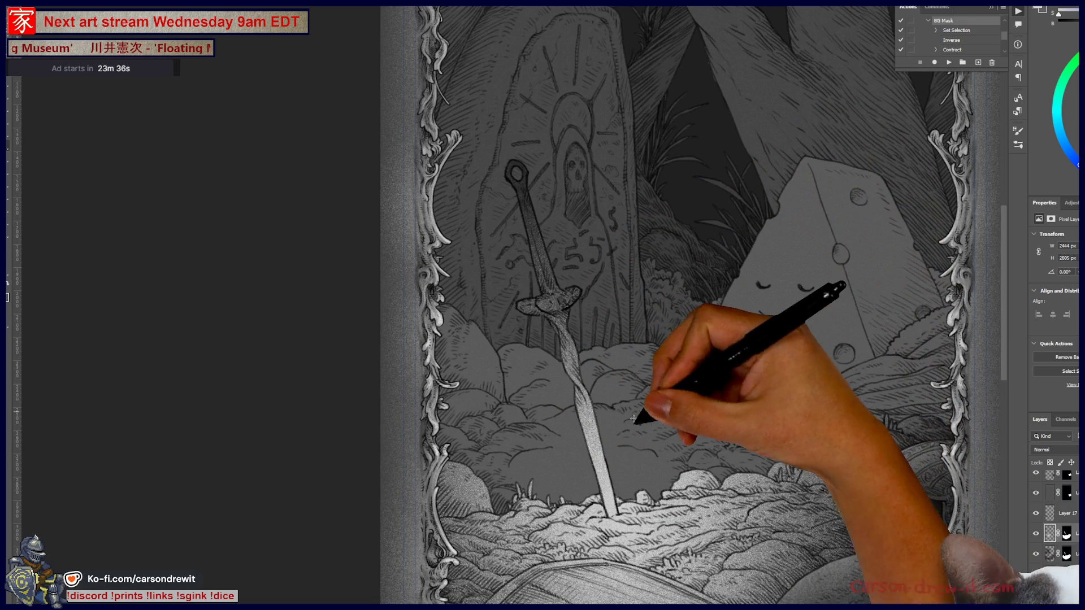
drag(684, 404, 628, 261)
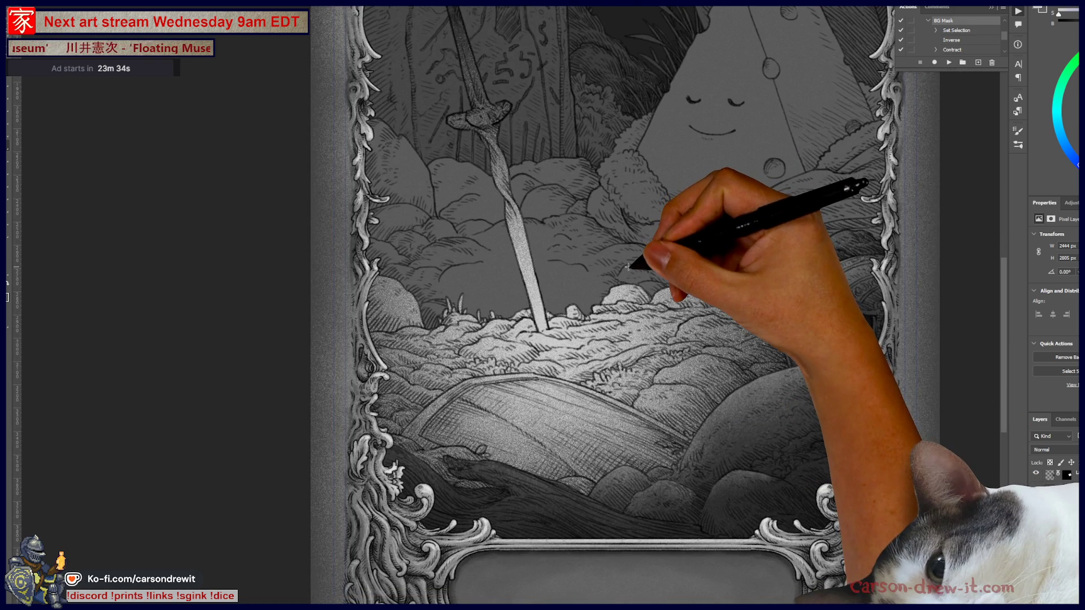
key(ctrl+z)
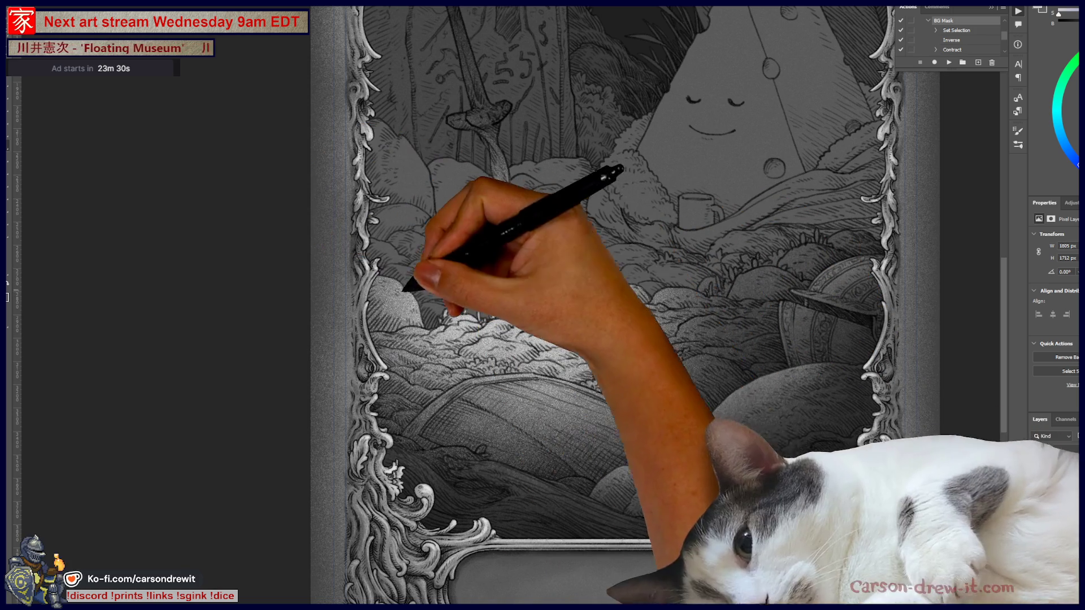
Paint a glowing highlight down the sword blade, then zoom in on the lit base
drag(495, 161, 540, 325)
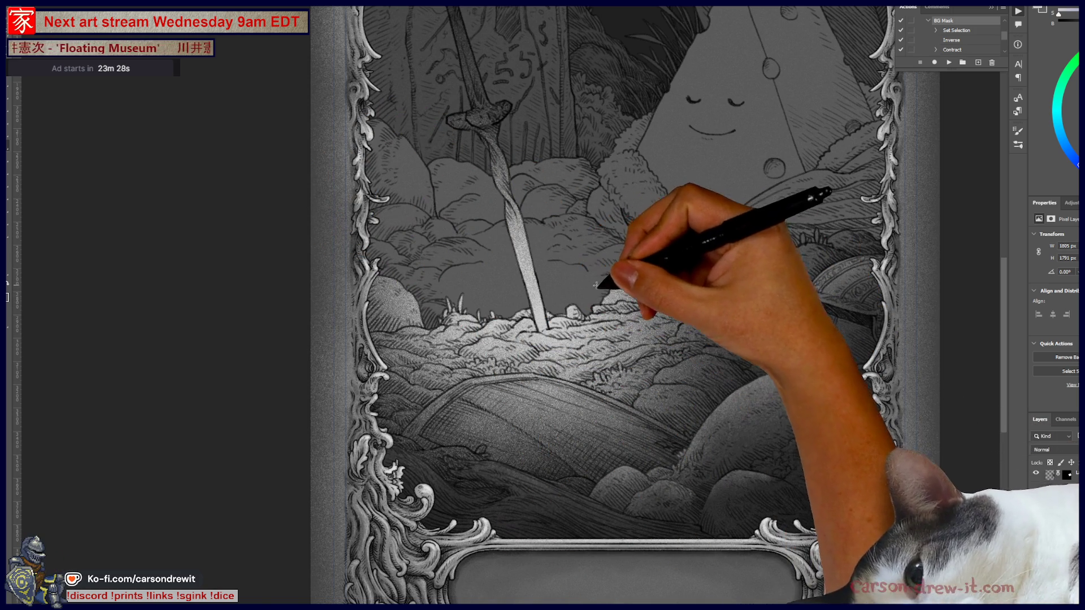
drag(701, 311, 658, 425)
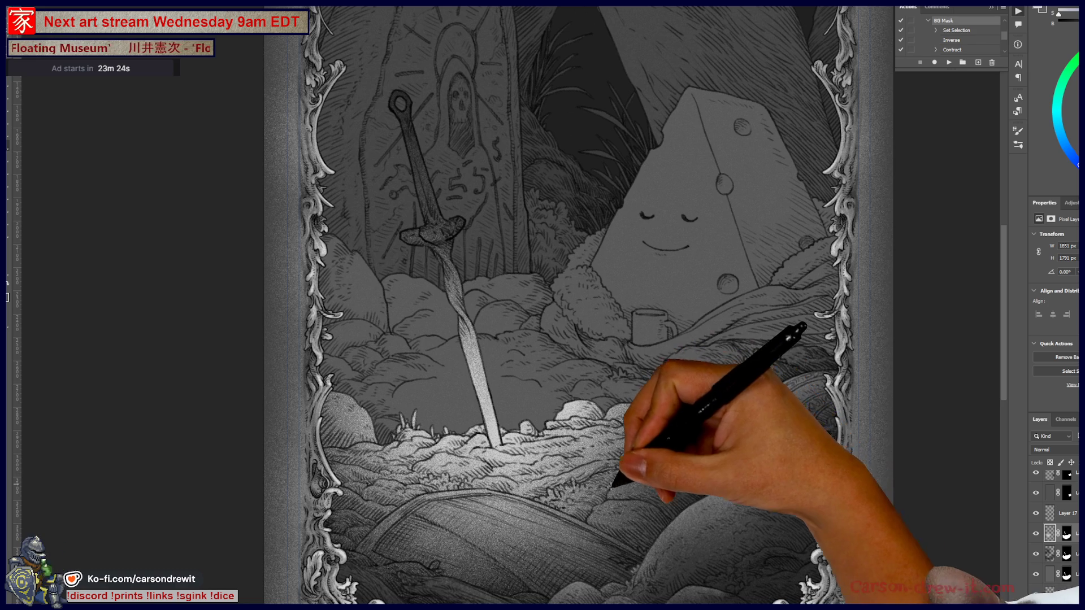
key(ctrl+minus)
key(ctrl+minus)
key(ctrl+plus)
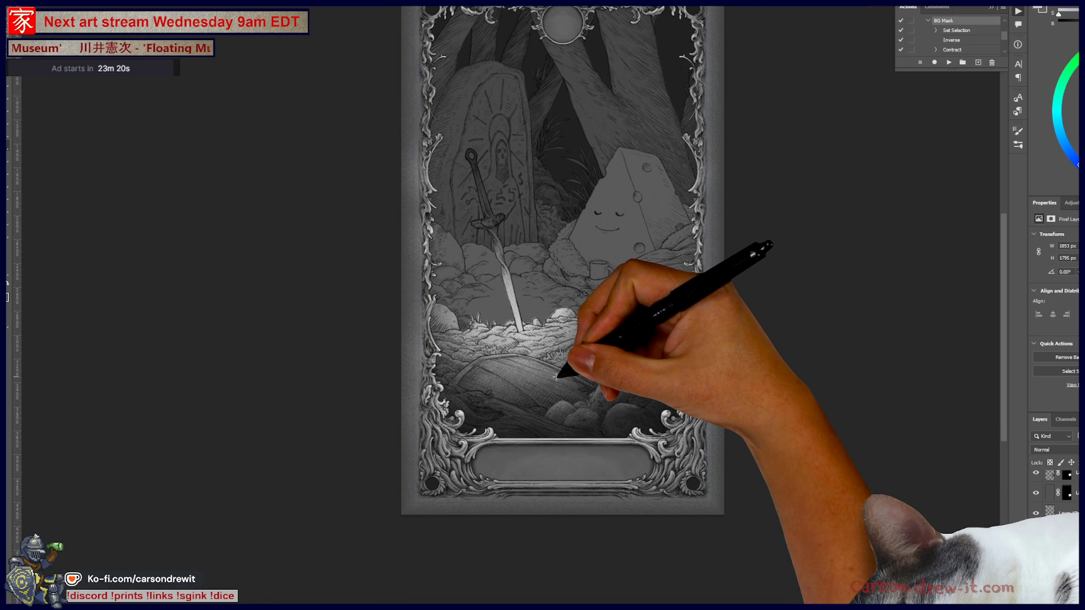
key(ctrl+plus)
key(ctrl+plus)
key(ctrl+plus)
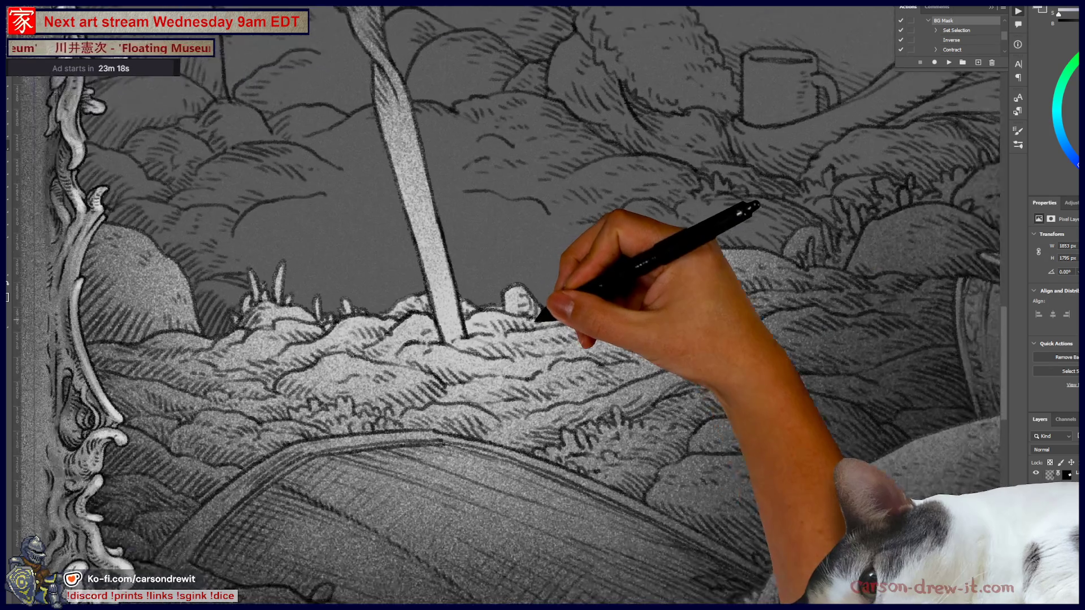
key(ctrl+minus)
key(ctrl+minus)
key(ctrl+plus)
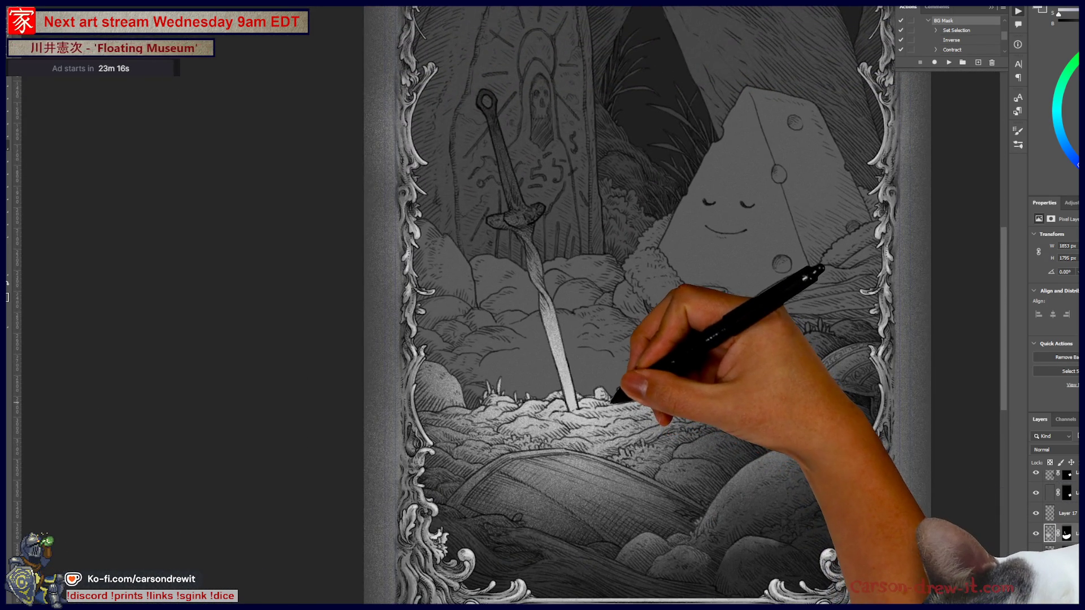
key(ctrl+plus)
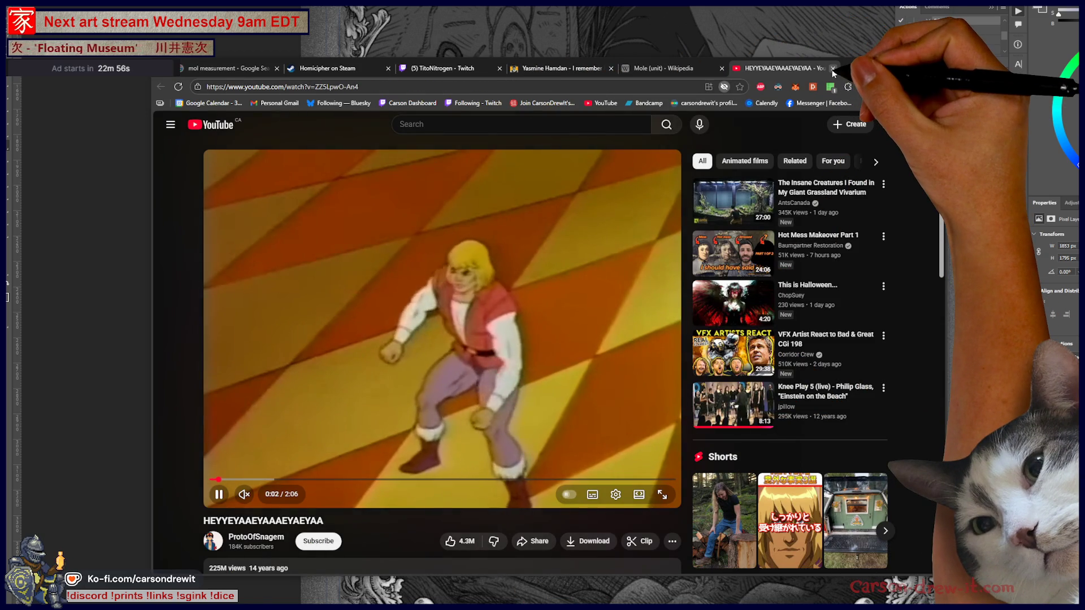
Close the YouTube video tab and minimize the browser to reveal the illustration
click(832, 68)
click(146, 301)
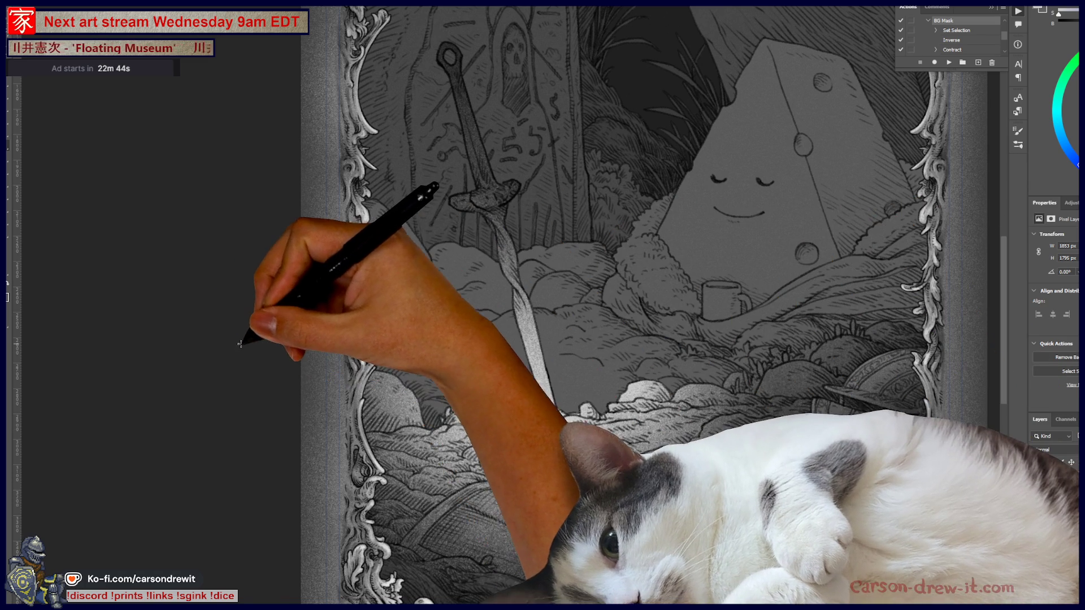
Zoom in on the foreground and lasso the shrub mound right of the sword
drag(269, 322, 250, 288)
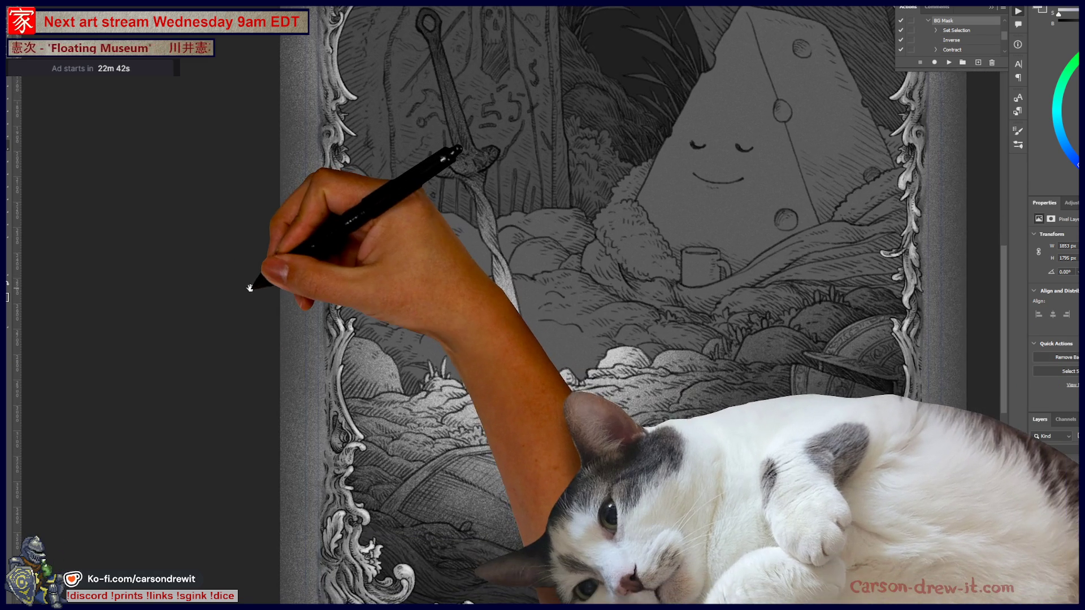
mouse_move(327, 315)
mouse_down()
mouse_move(484, 399)
mouse_move(477, 384)
mouse_move(554, 327)
mouse_move(571, 371)
mouse_move(664, 347)
mouse_up()
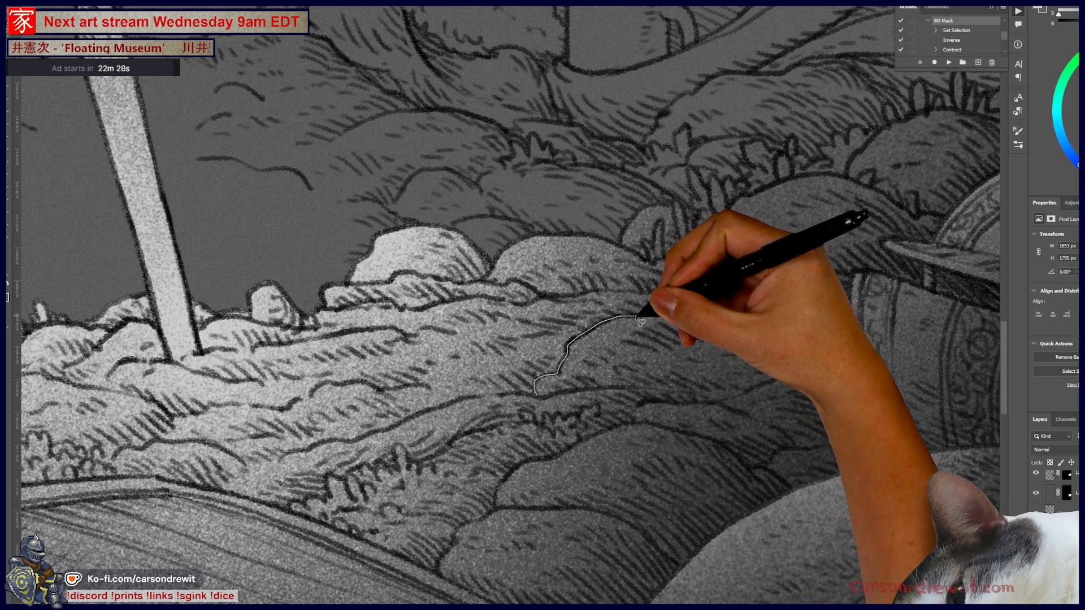
mouse_move(667, 314)
mouse_down()
mouse_move(799, 323)
mouse_move(796, 347)
mouse_move(699, 399)
mouse_up()
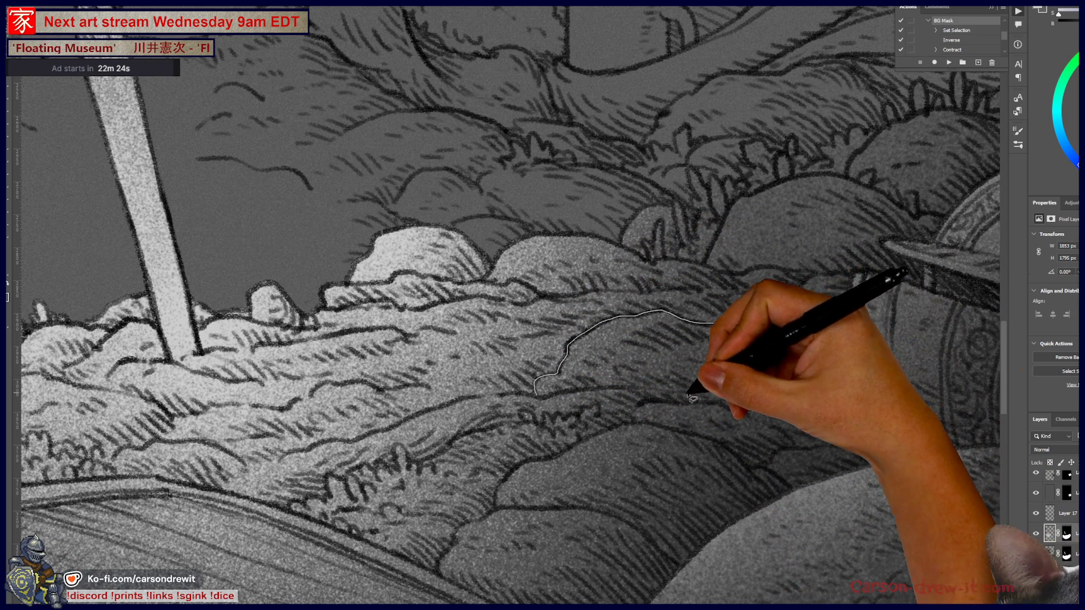
drag(574, 370, 728, 340)
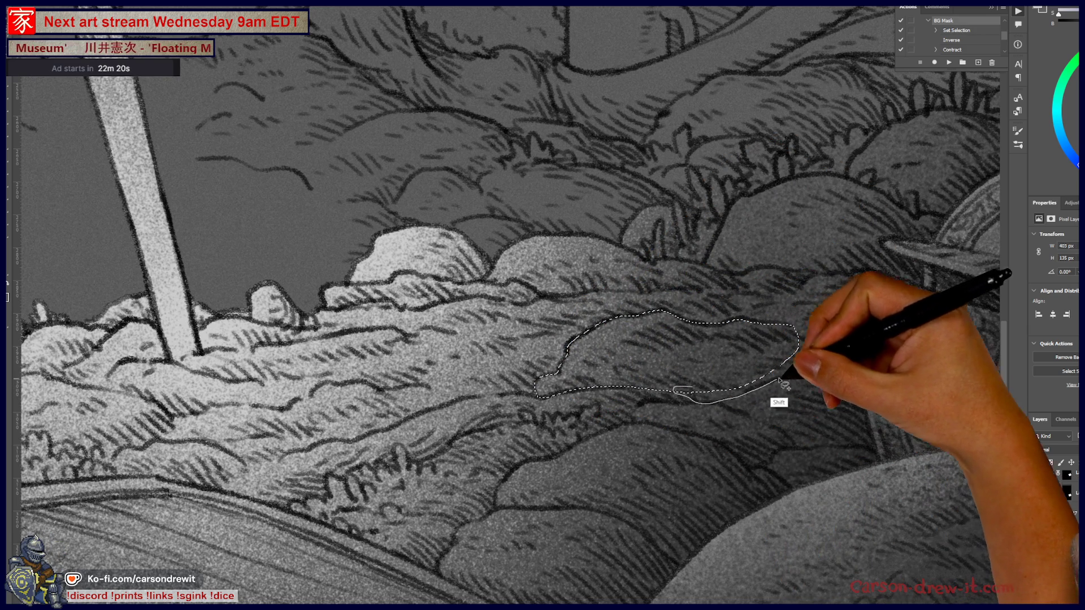
drag(783, 386, 824, 362)
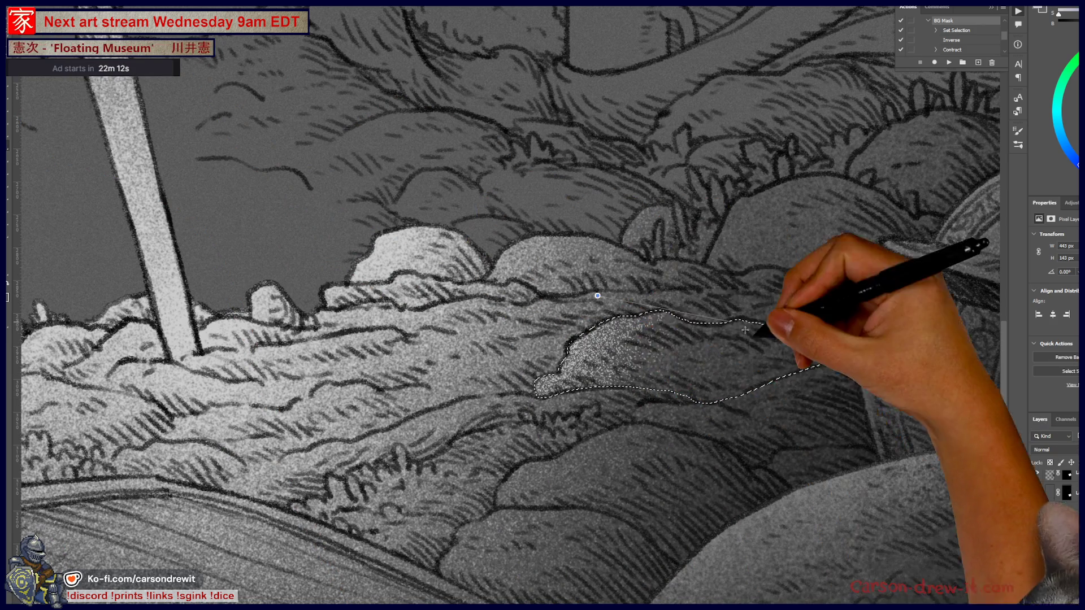
Reframe around the hill and mug, close a lasso selection around the hill, then zoom out
key(h)
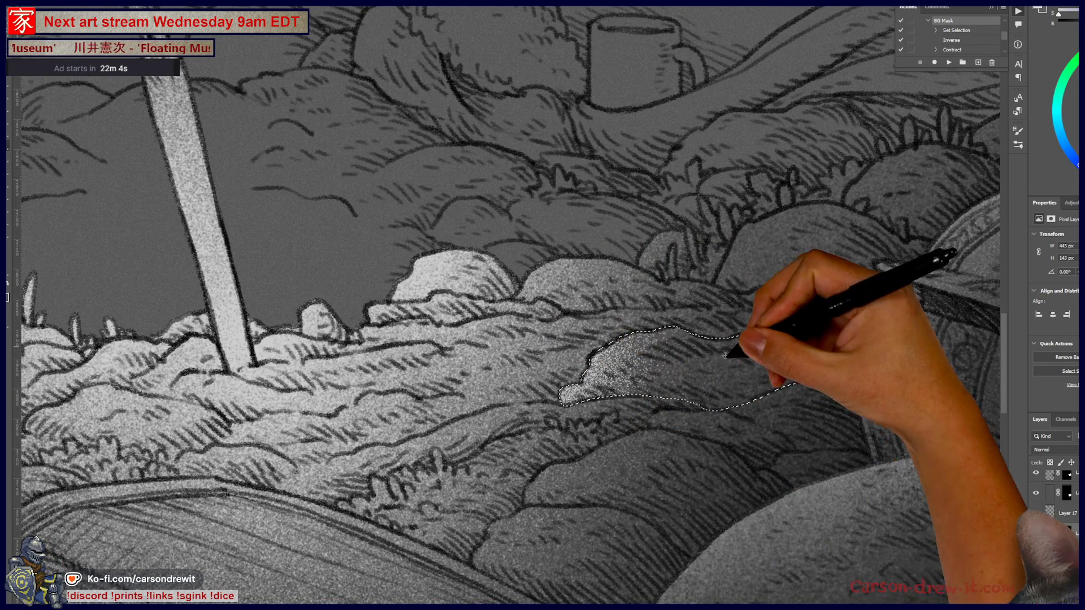
drag(565, 347, 528, 399)
key(h)
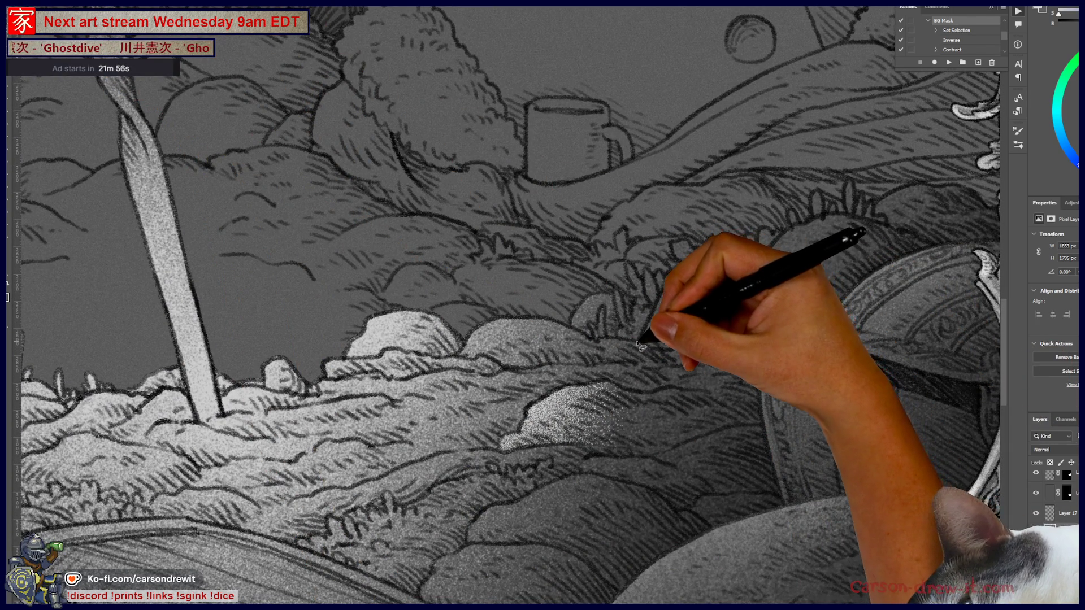
mouse_move(733, 273)
mouse_down()
mouse_move(768, 274)
mouse_move(838, 307)
mouse_move(816, 341)
mouse_move(787, 358)
mouse_move(767, 353)
mouse_up()
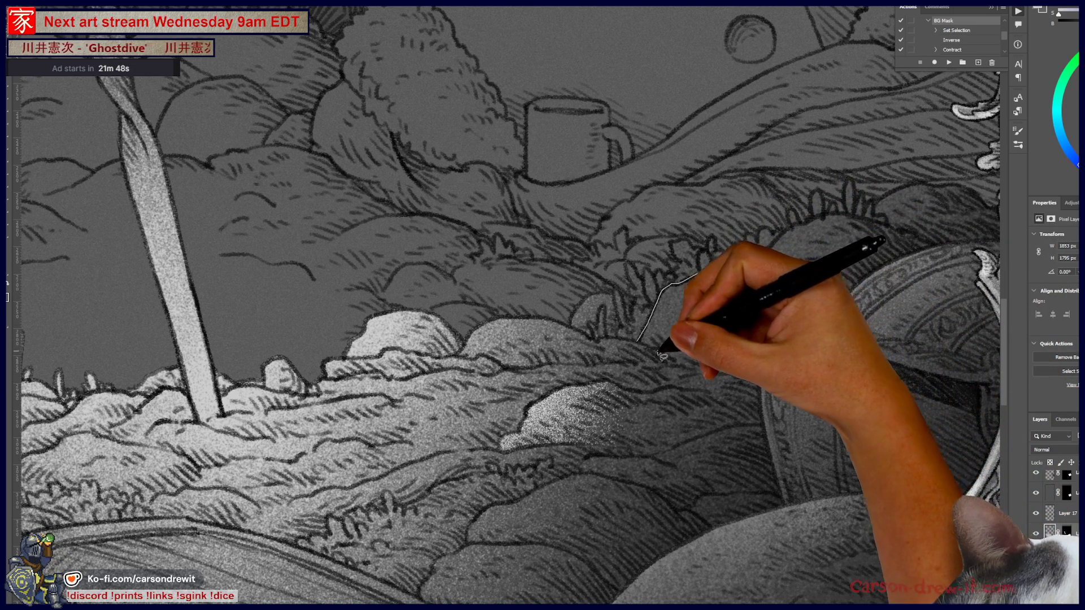
drag(644, 343, 641, 344)
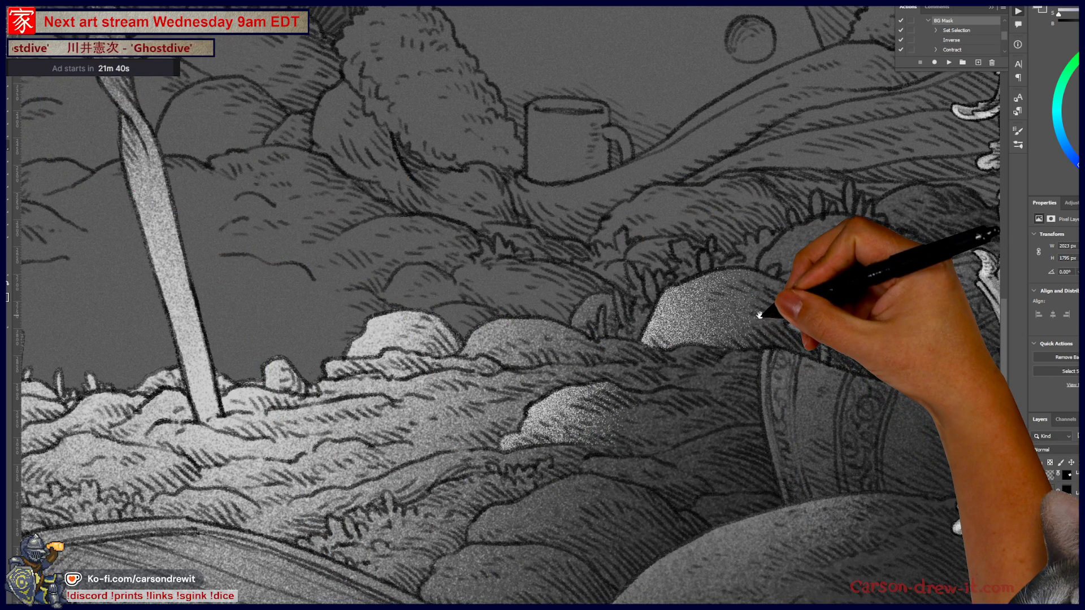
key(ctrl+minus)
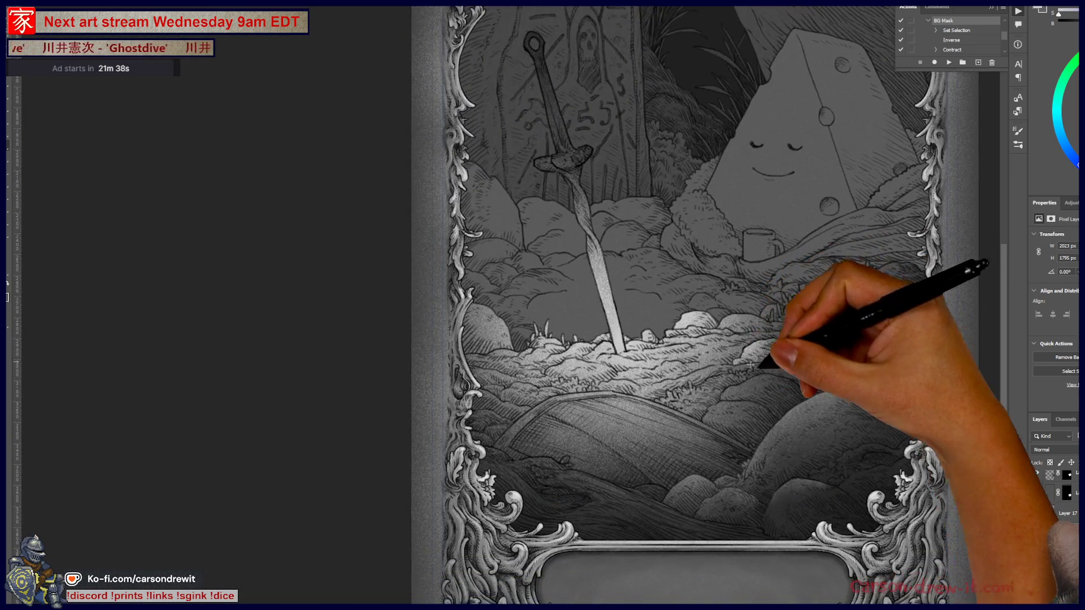
Lasso the top of the bushy ridge right of the sword for its speckled highlight
key(ctrl+plus)
key(ctrl+plus)
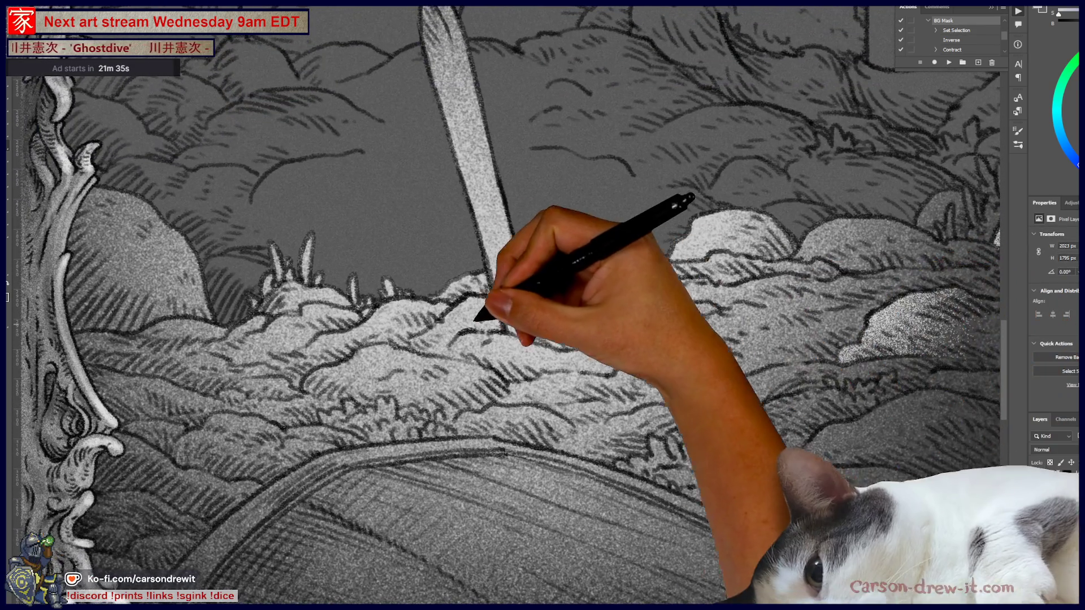
mouse_move(473, 303)
mouse_down()
mouse_move(557, 364)
mouse_move(461, 296)
mouse_move(455, 303)
mouse_move(502, 322)
mouse_move(653, 344)
mouse_move(732, 323)
mouse_move(635, 357)
mouse_up()
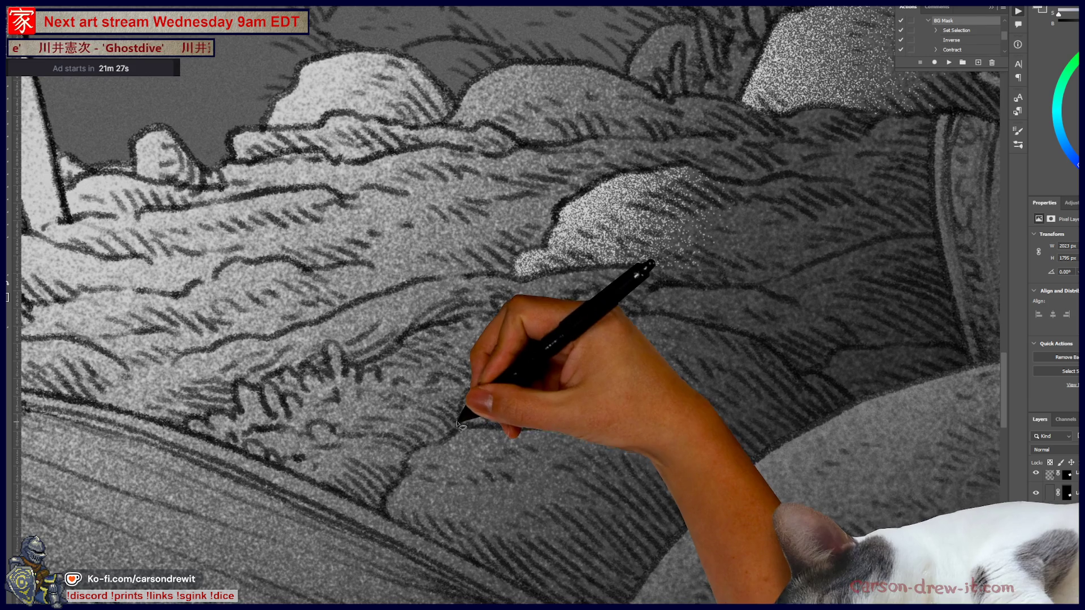
mouse_move(187, 425)
mouse_down()
mouse_move(226, 418)
mouse_move(285, 373)
mouse_move(335, 375)
mouse_move(333, 342)
mouse_move(348, 365)
mouse_move(373, 361)
mouse_move(431, 323)
mouse_move(492, 316)
mouse_move(498, 299)
mouse_move(525, 321)
mouse_move(534, 302)
mouse_move(566, 308)
mouse_move(585, 292)
mouse_move(604, 296)
mouse_up()
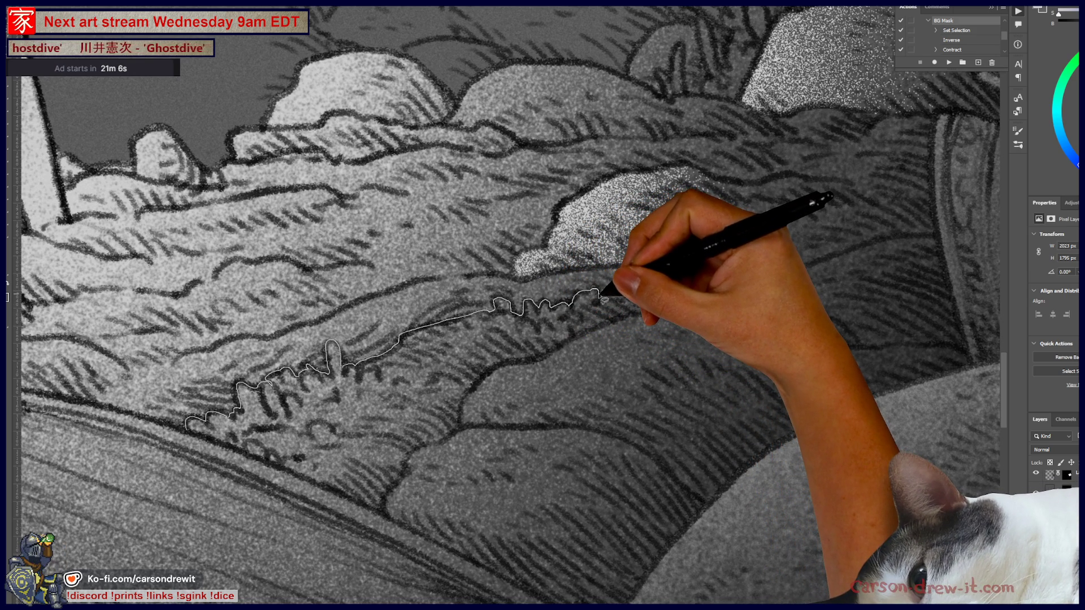
mouse_move(602, 304)
mouse_down()
mouse_move(658, 287)
mouse_move(783, 302)
mouse_move(659, 476)
mouse_move(362, 556)
mouse_move(192, 446)
mouse_up()
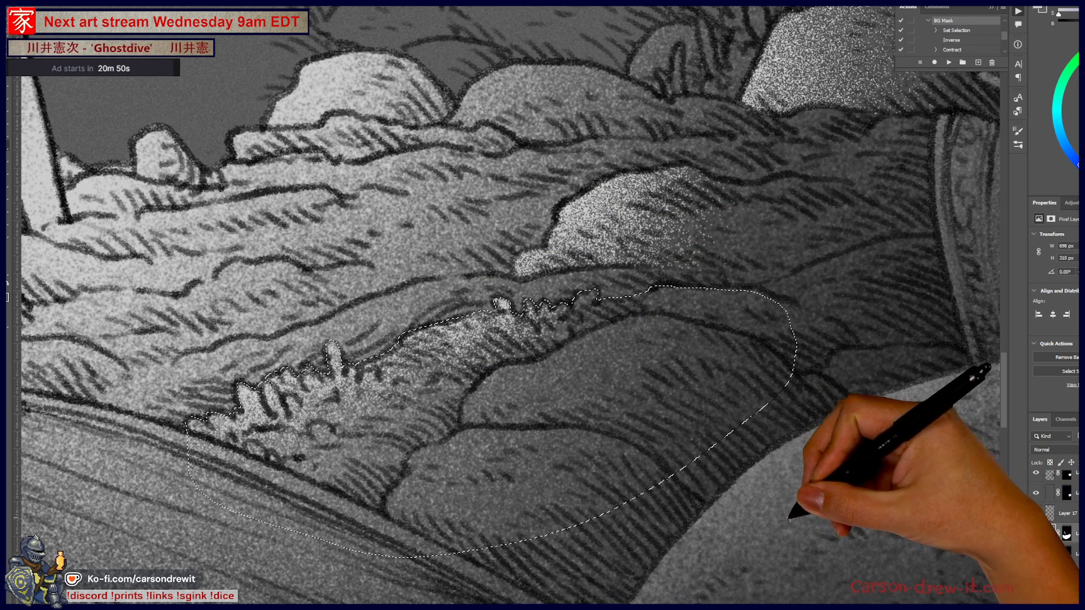
key(ctrl+minus)
key(ctrl+minus)
key(ctrl+minus)
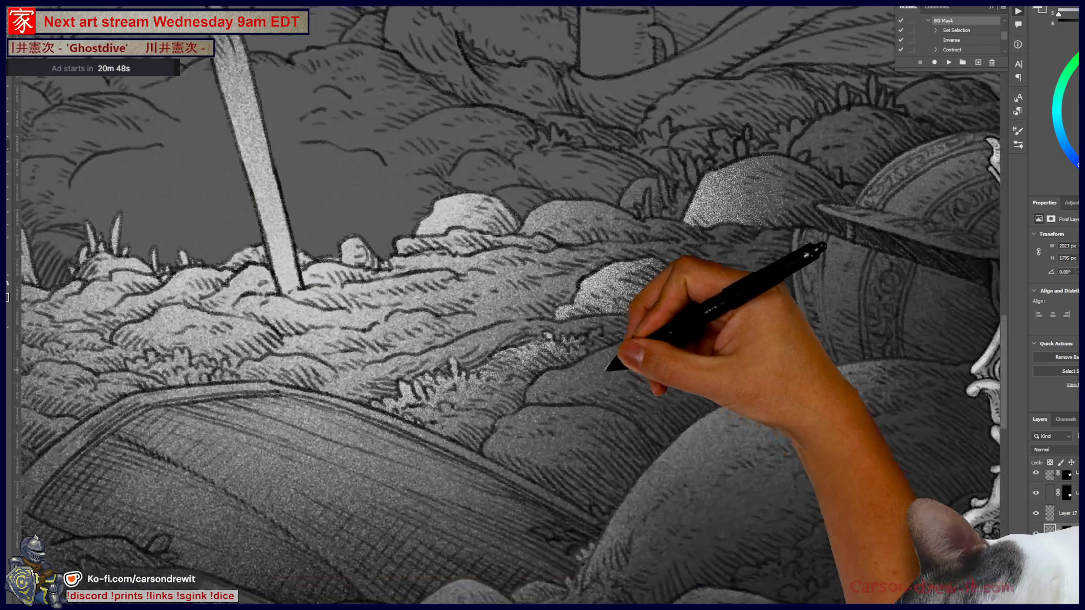
Select the ridge's upper edge beside the left frame border for a grainy highlight
key(ctrl+plus)
key(ctrl+plus)
key(ctrl+plus)
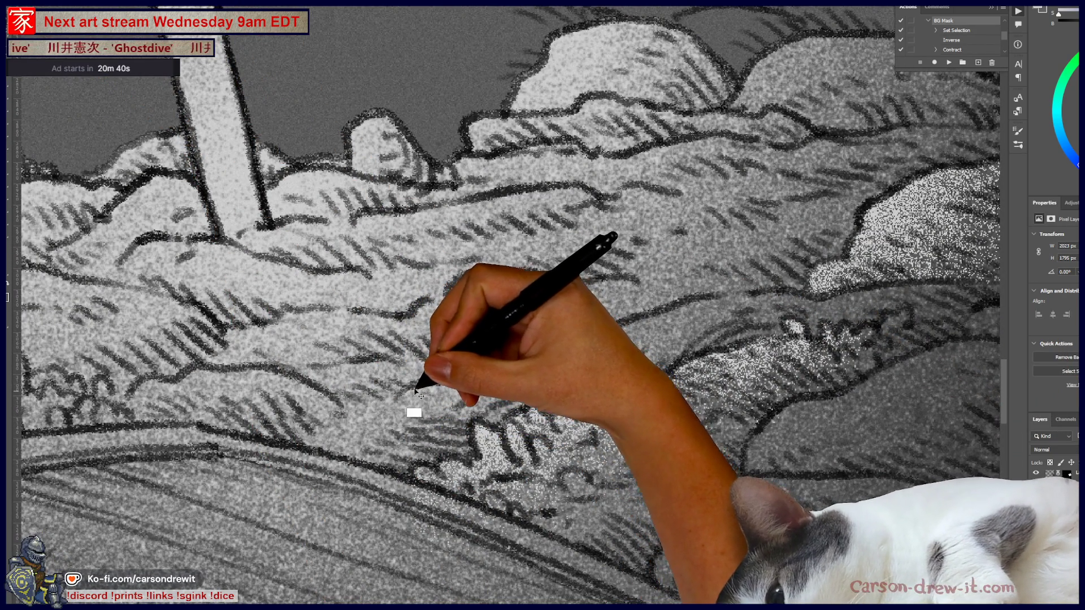
mouse_move(242, 375)
mouse_down()
mouse_move(527, 432)
mouse_move(671, 433)
mouse_move(770, 393)
mouse_up()
mouse_move(254, 364)
mouse_down()
mouse_move(484, 395)
mouse_move(499, 354)
mouse_up()
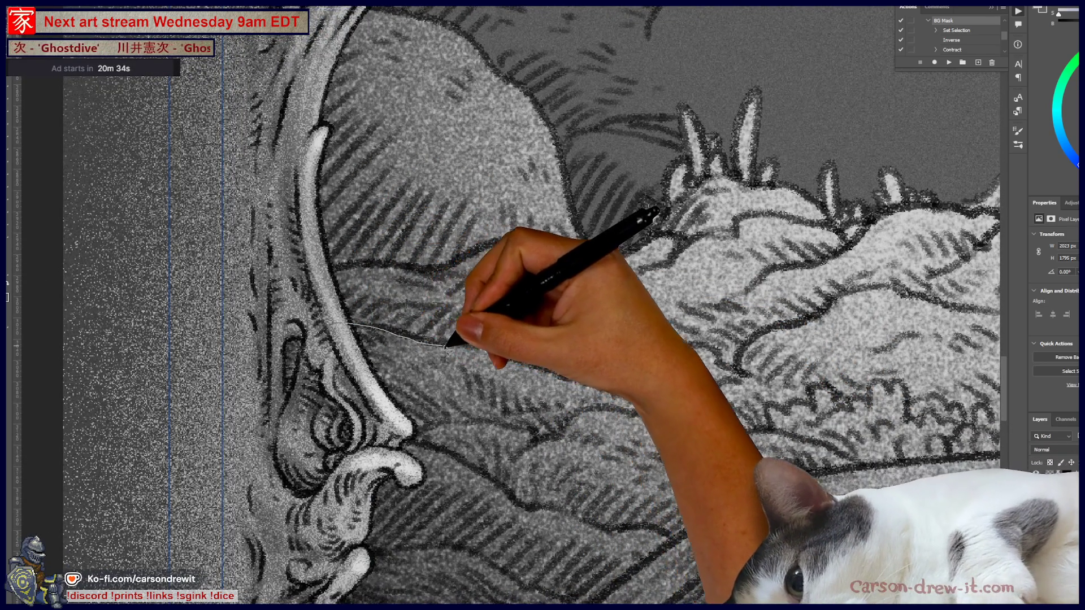
mouse_move(325, 329)
mouse_down()
mouse_move(399, 330)
mouse_move(582, 380)
mouse_move(619, 368)
mouse_move(641, 382)
mouse_move(816, 390)
mouse_move(785, 418)
mouse_up()
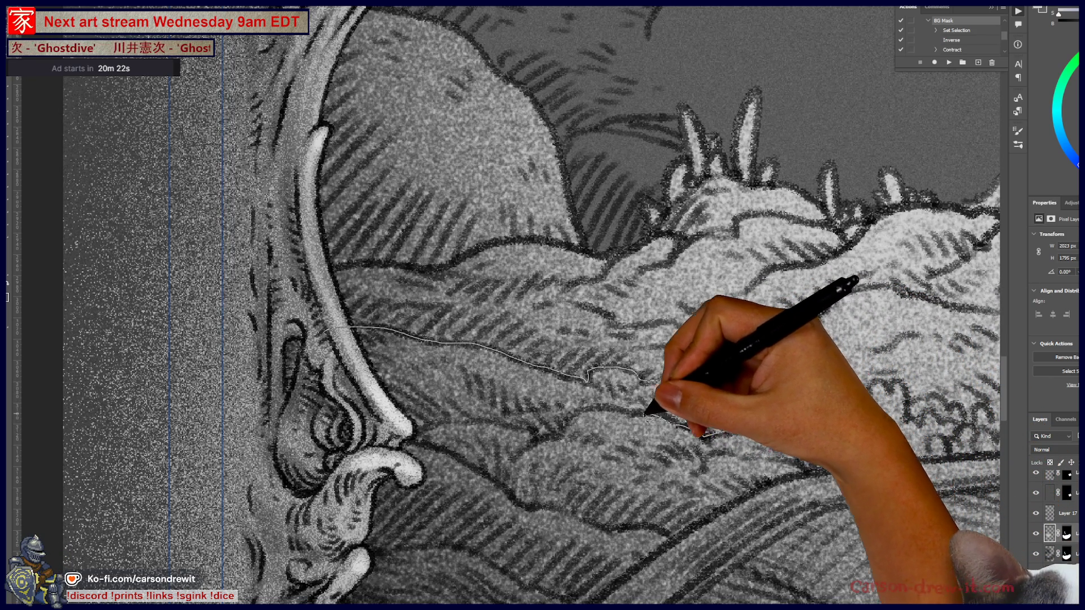
mouse_move(519, 456)
mouse_down()
mouse_move(511, 469)
mouse_move(406, 432)
mouse_move(279, 351)
mouse_move(416, 435)
mouse_move(351, 320)
mouse_move(48, 97)
mouse_move(8, 108)
mouse_up()
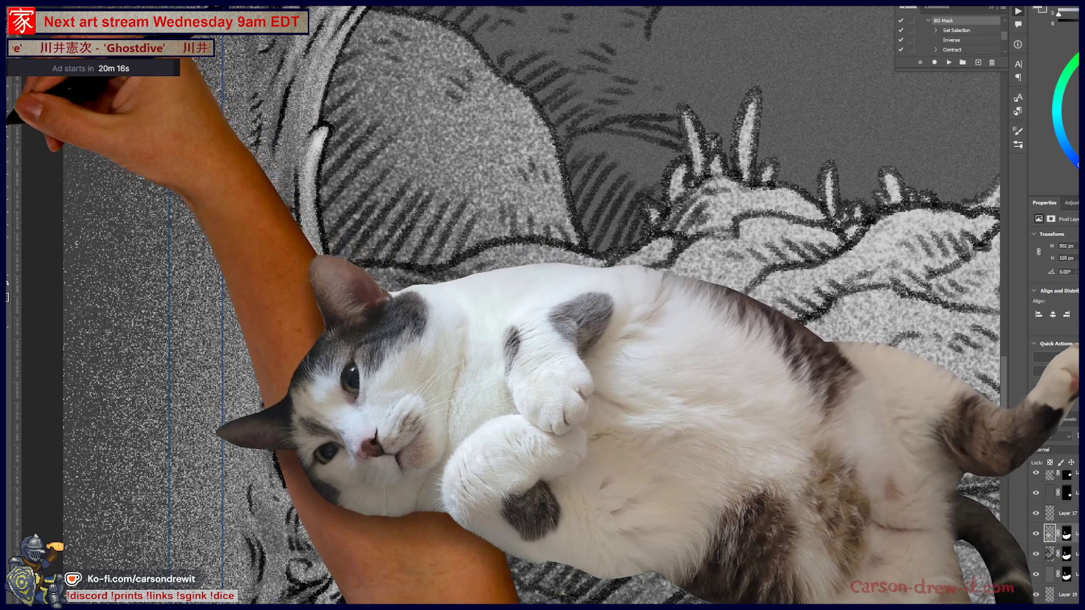
mouse_move(283, 341)
mouse_down()
mouse_move(431, 339)
mouse_move(625, 378)
mouse_move(709, 377)
mouse_up()
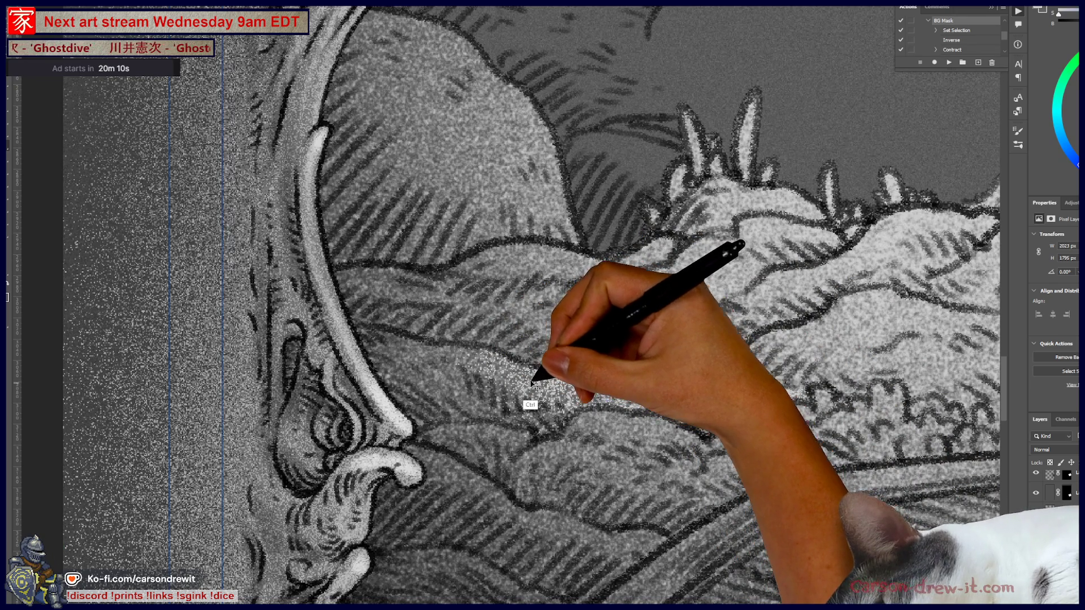
key(ctrl+minus)
key(ctrl+minus)
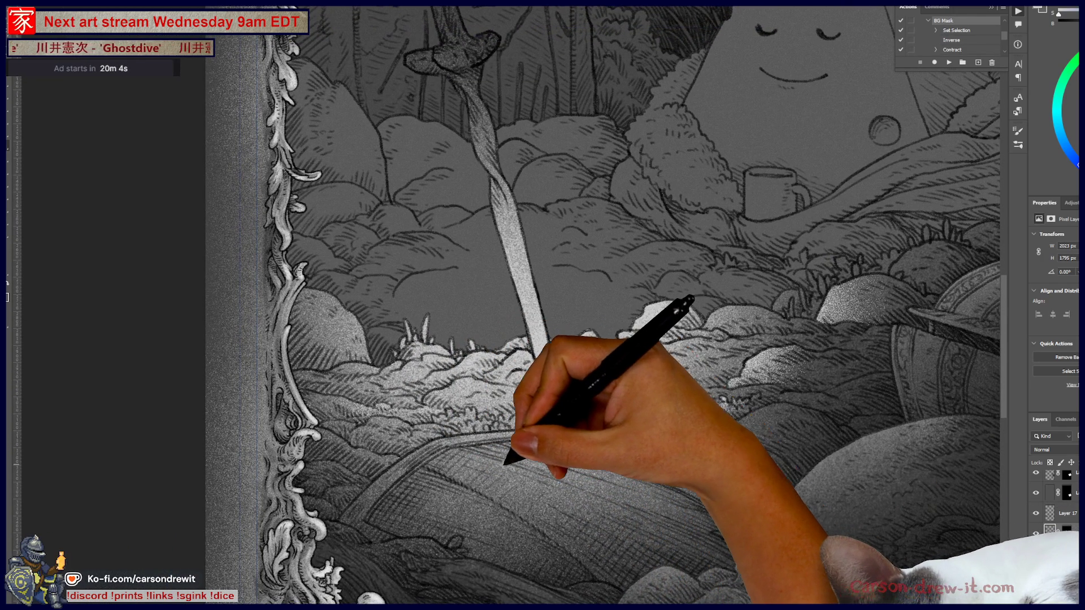
Zoom in and lasso the sloping ridge below the bushes right of the sword
drag(547, 454, 497, 411)
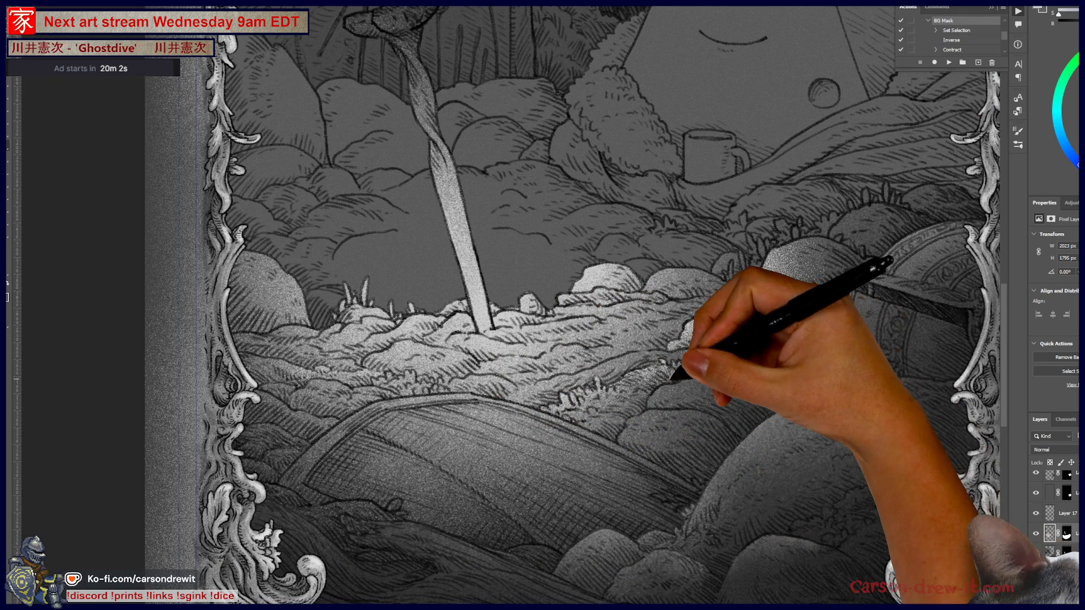
key(ctrl+plus)
drag(659, 368, 731, 463)
mouse_move(765, 415)
mouse_down()
mouse_move(709, 407)
mouse_move(669, 358)
mouse_move(686, 335)
mouse_move(819, 315)
mouse_move(781, 352)
mouse_move(686, 335)
mouse_move(786, 387)
mouse_up()
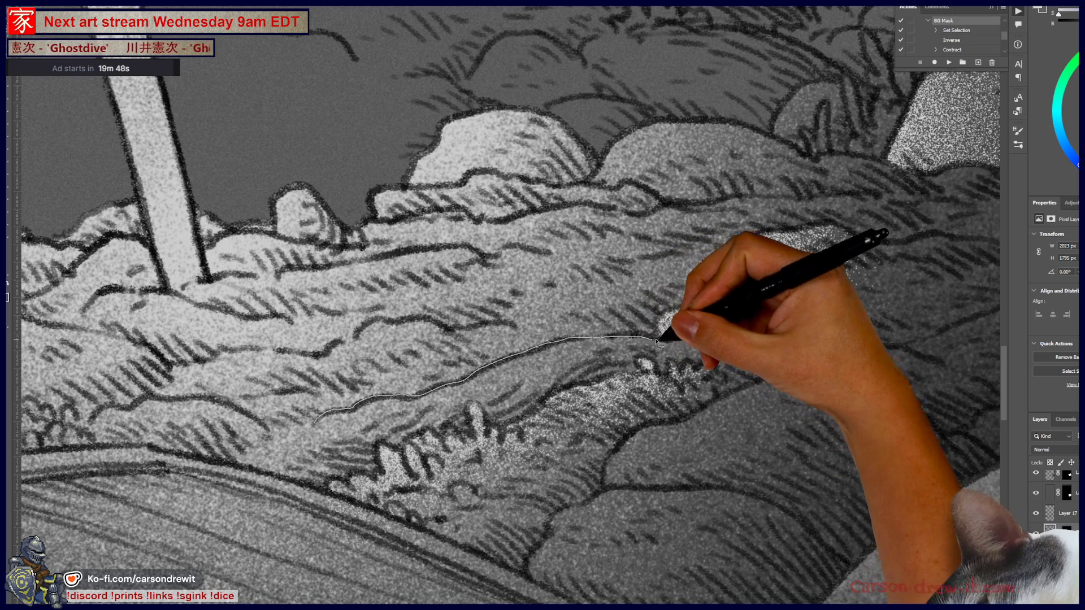
mouse_move(699, 337)
mouse_down()
mouse_move(782, 322)
mouse_move(845, 332)
mouse_move(847, 345)
mouse_move(724, 403)
mouse_move(363, 526)
mouse_move(273, 465)
mouse_move(319, 421)
mouse_up()
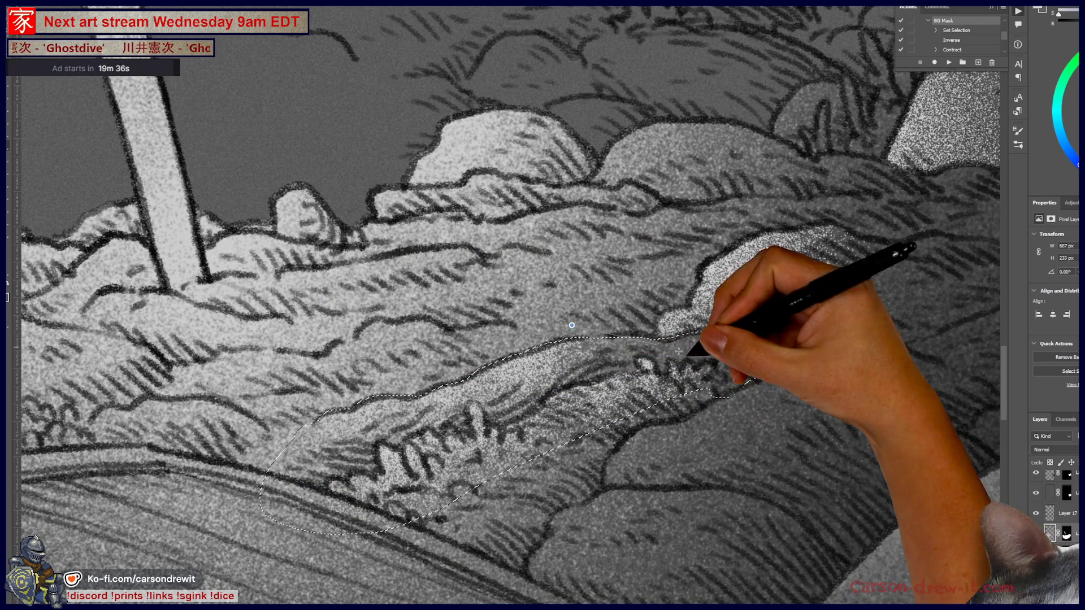
Deselect the lit ridge and reframe the full illustration
key(ctrl)
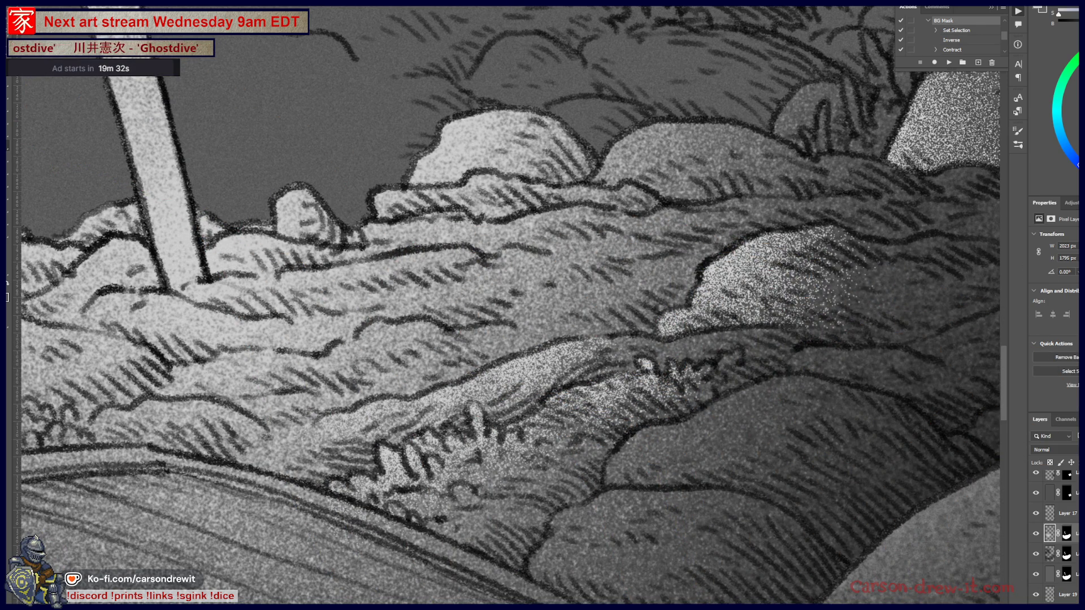
scroll(629, 470, down, 5)
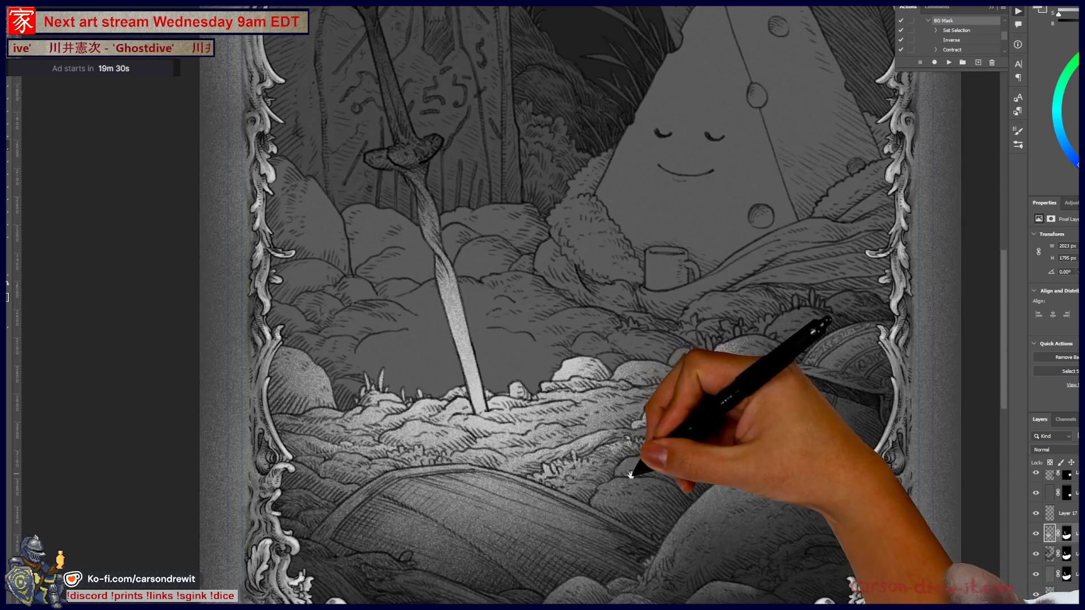
drag(629, 471, 526, 436)
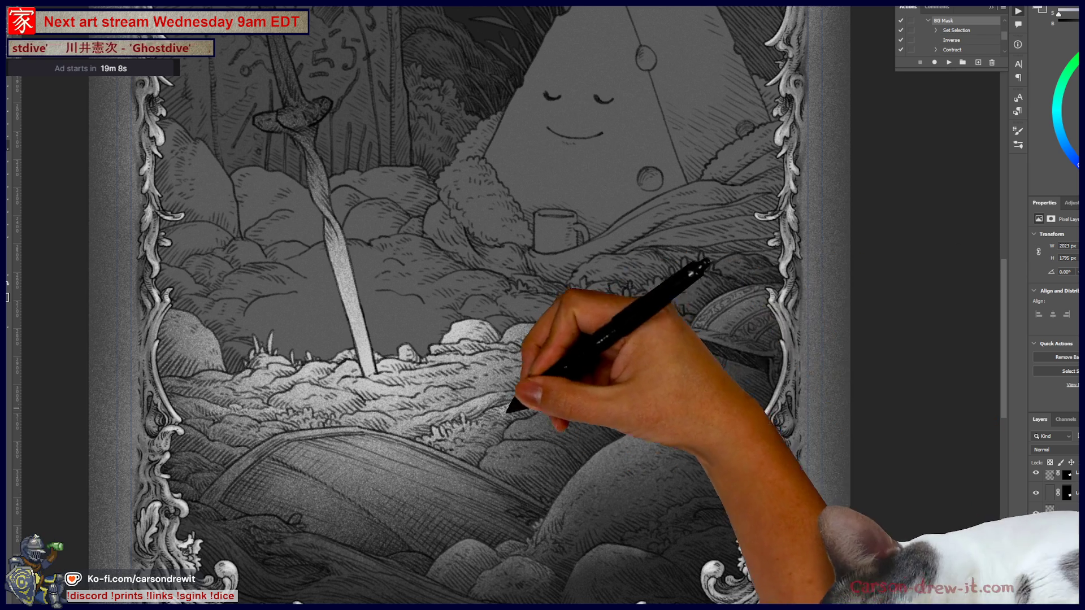
scroll(565, 458, up, 3)
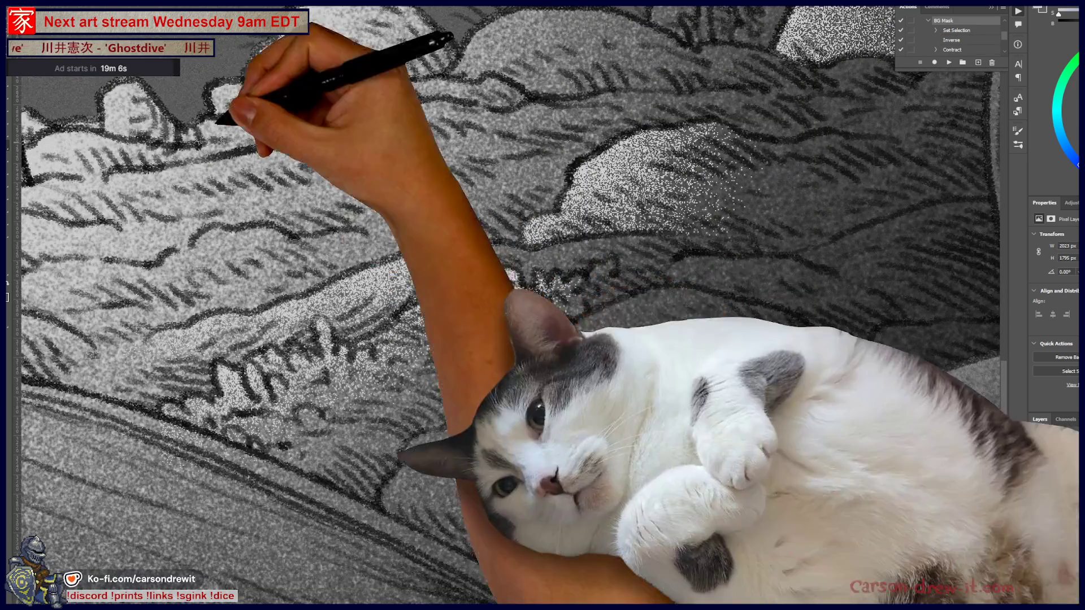